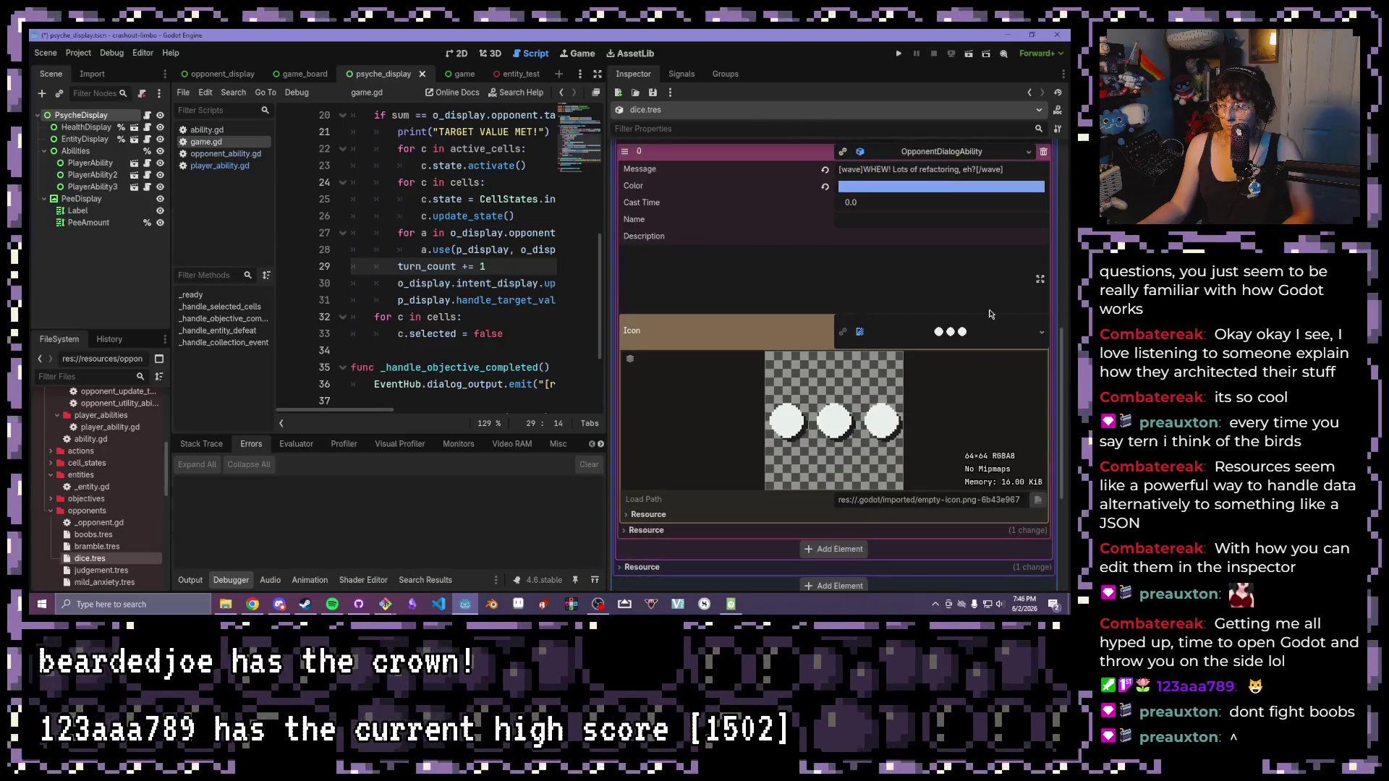
# - Replace the dialog ability's three-dot icon with dialog-icon.png and save dice.tres
pyautogui.click(1047, 335)
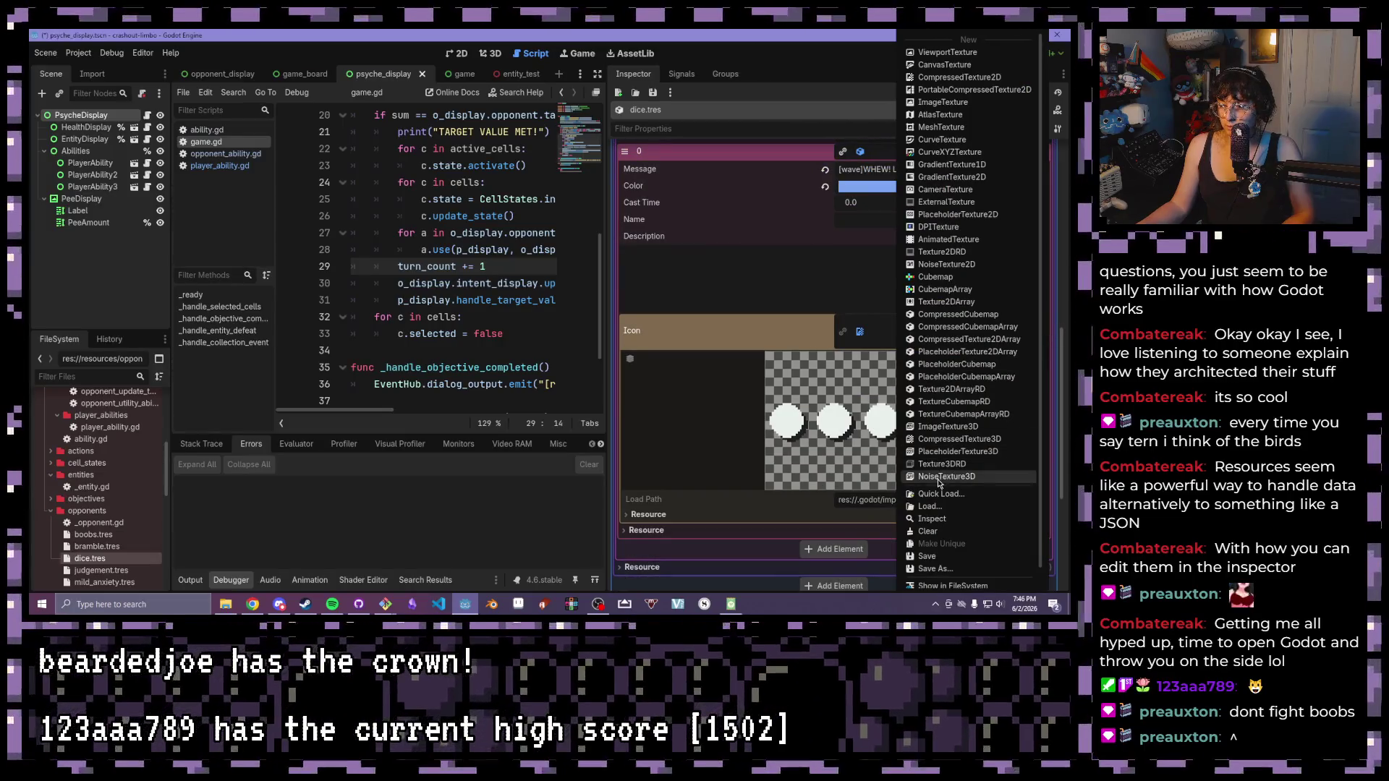
pyautogui.click(933, 531)
pyautogui.click(1026, 323)
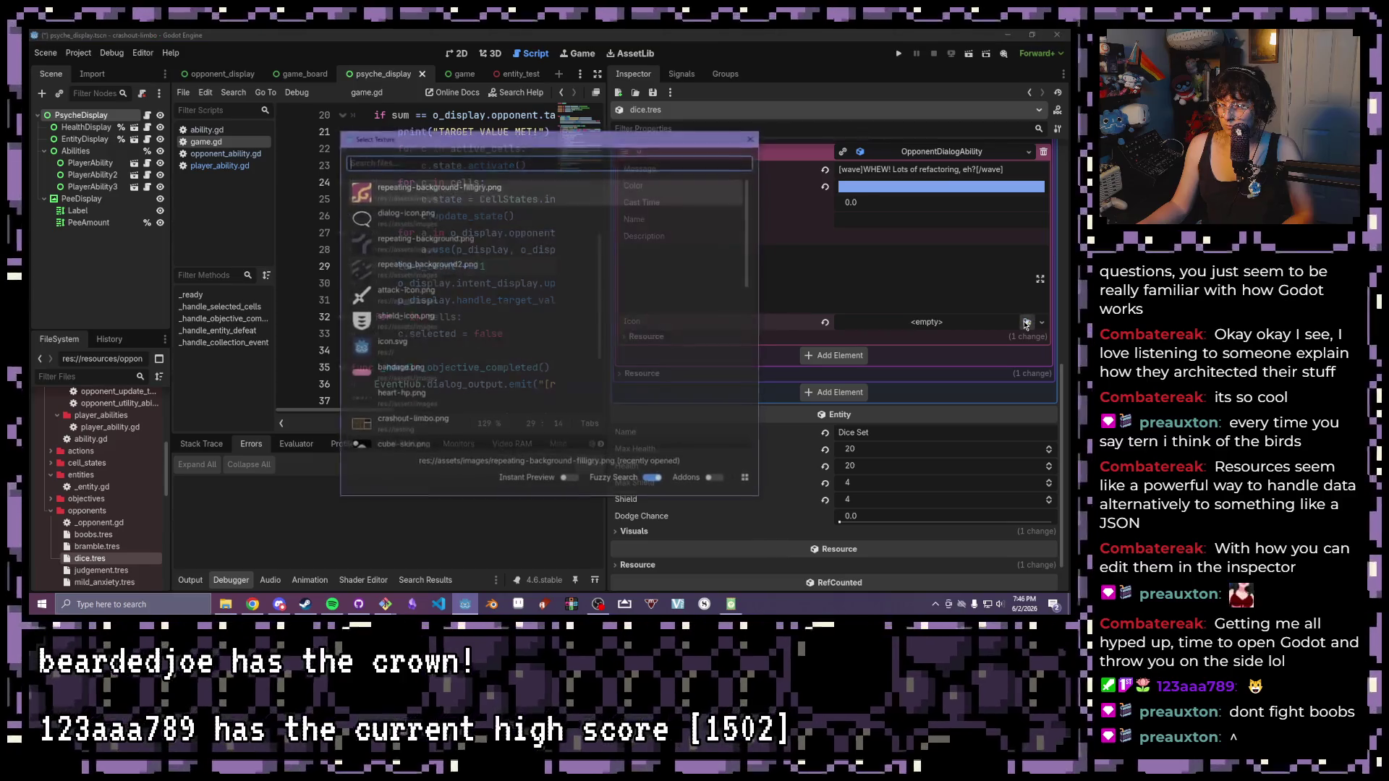
pyautogui.click(554, 211)
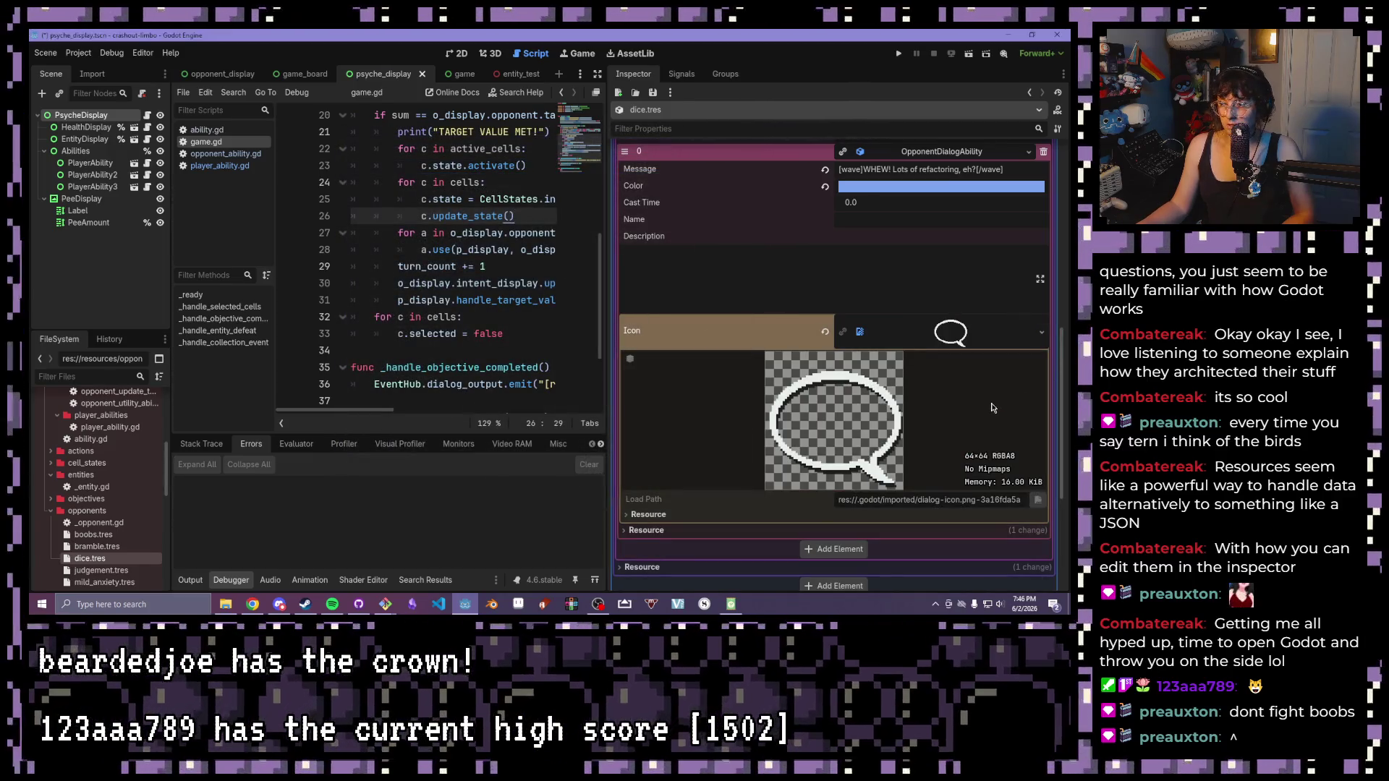
pyautogui.scroll(2, 991, 408)
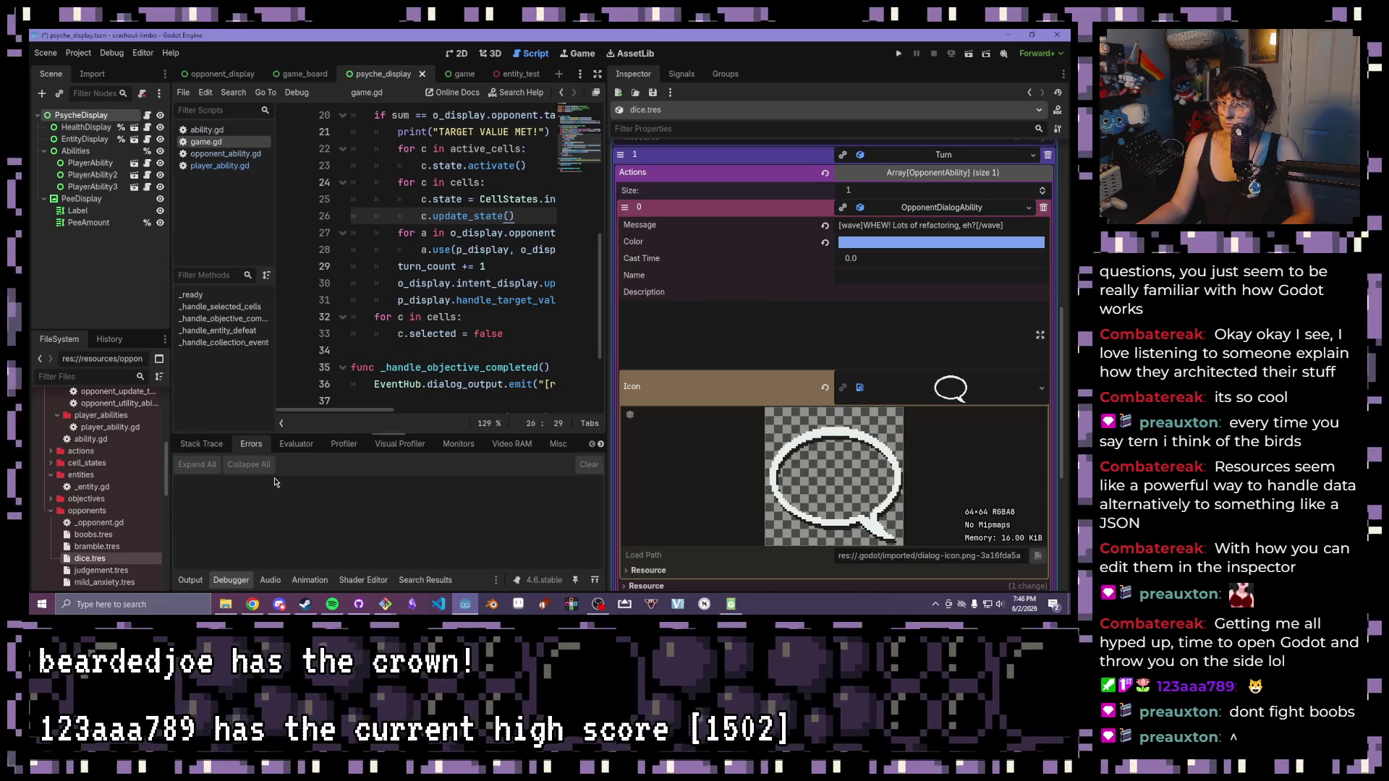
pyautogui.hotkey('ctrl', 's')
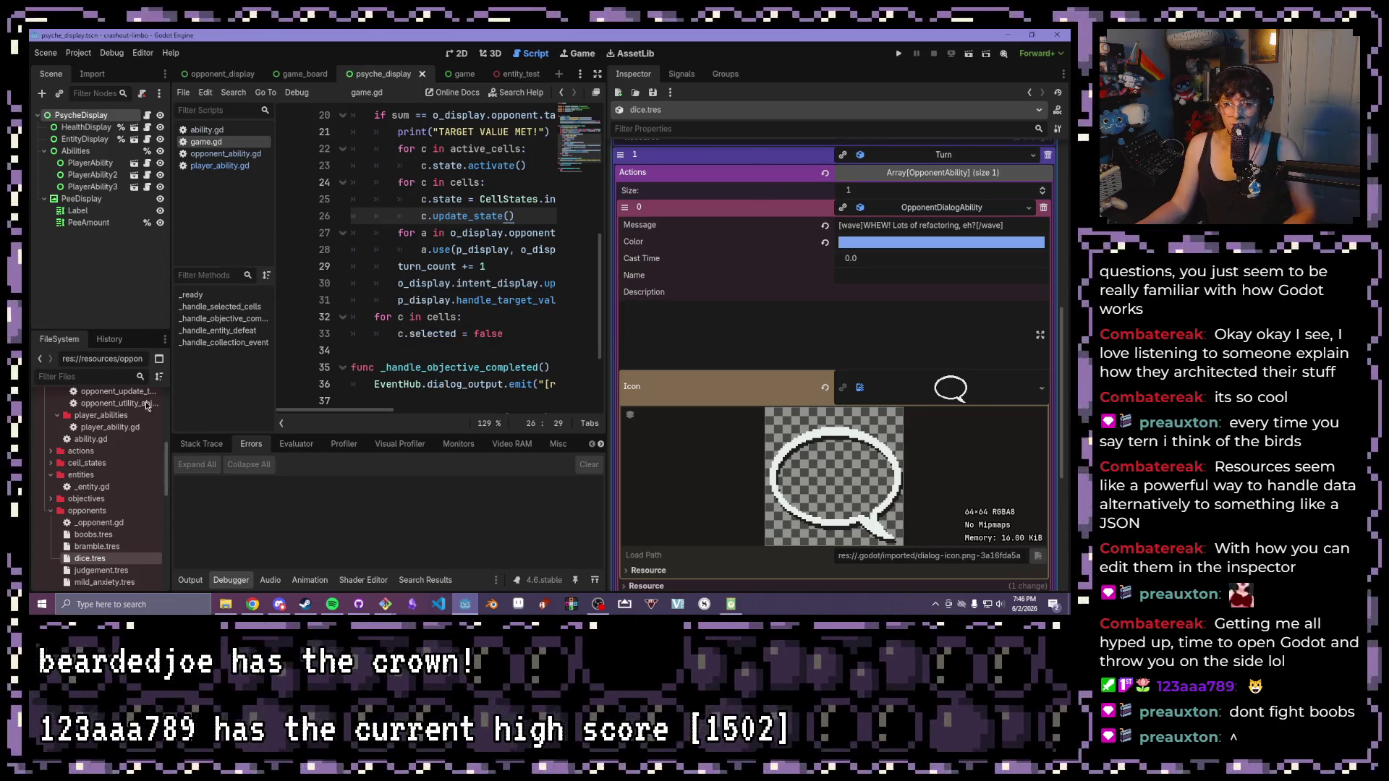
# - In the game scene, clear the Opponent field and load boobs.tres as the opponent
pyautogui.click(449, 73)
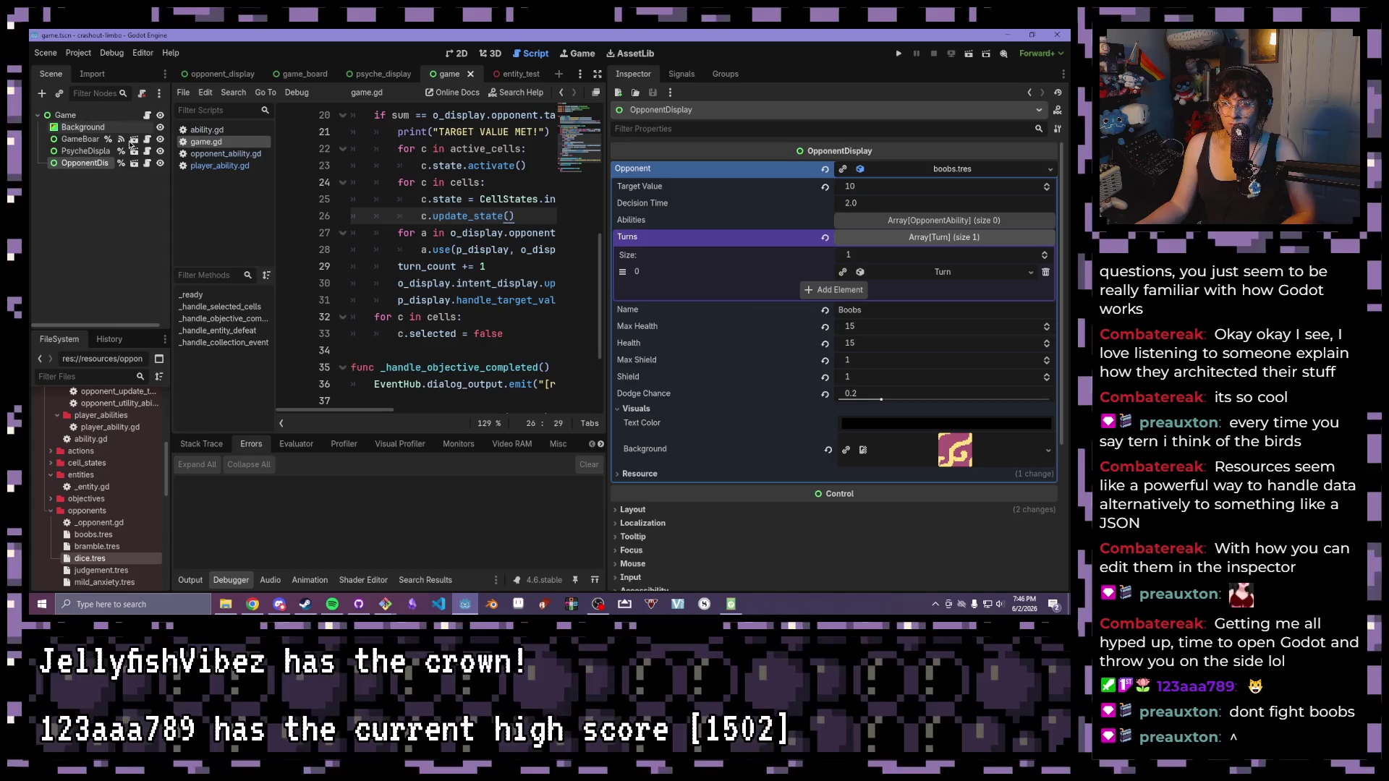
pyautogui.click(1050, 169)
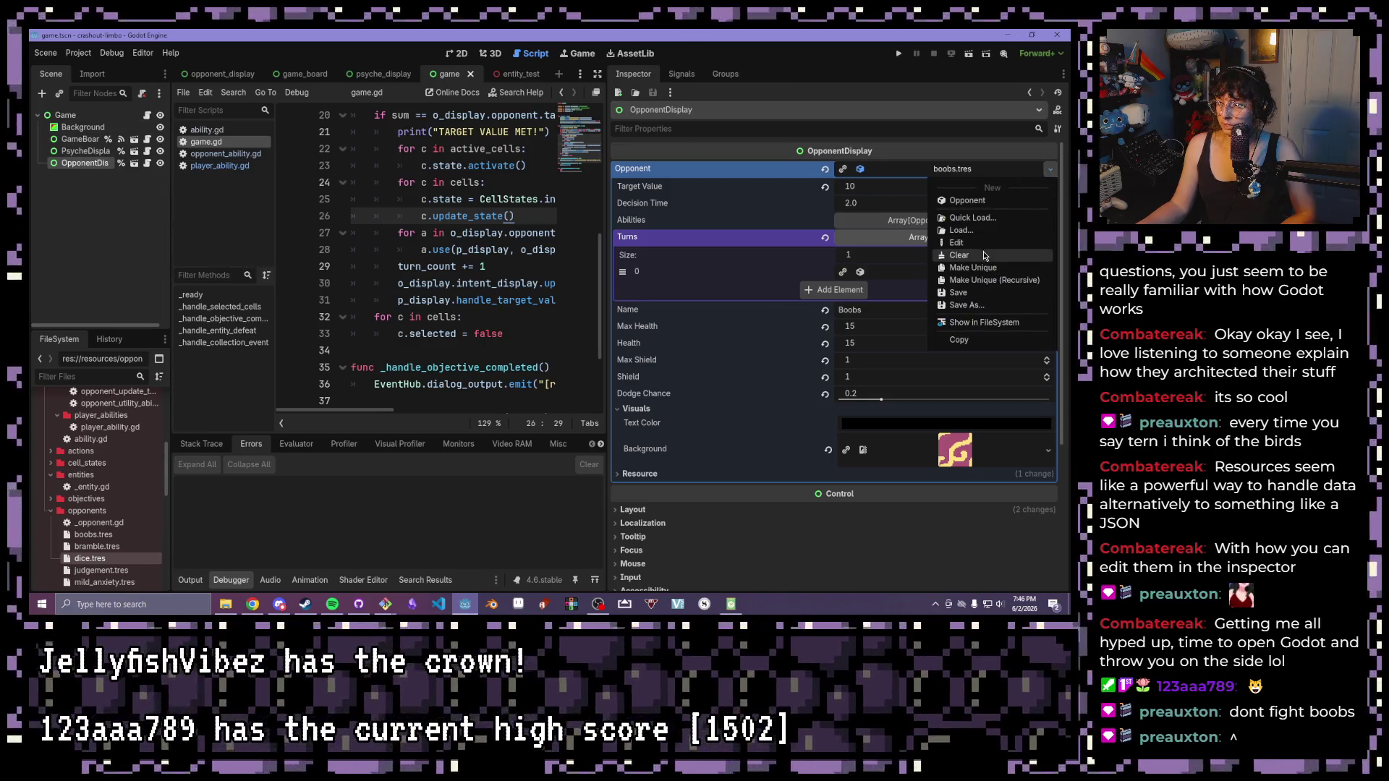
pyautogui.click(984, 255)
pyautogui.click(1043, 169)
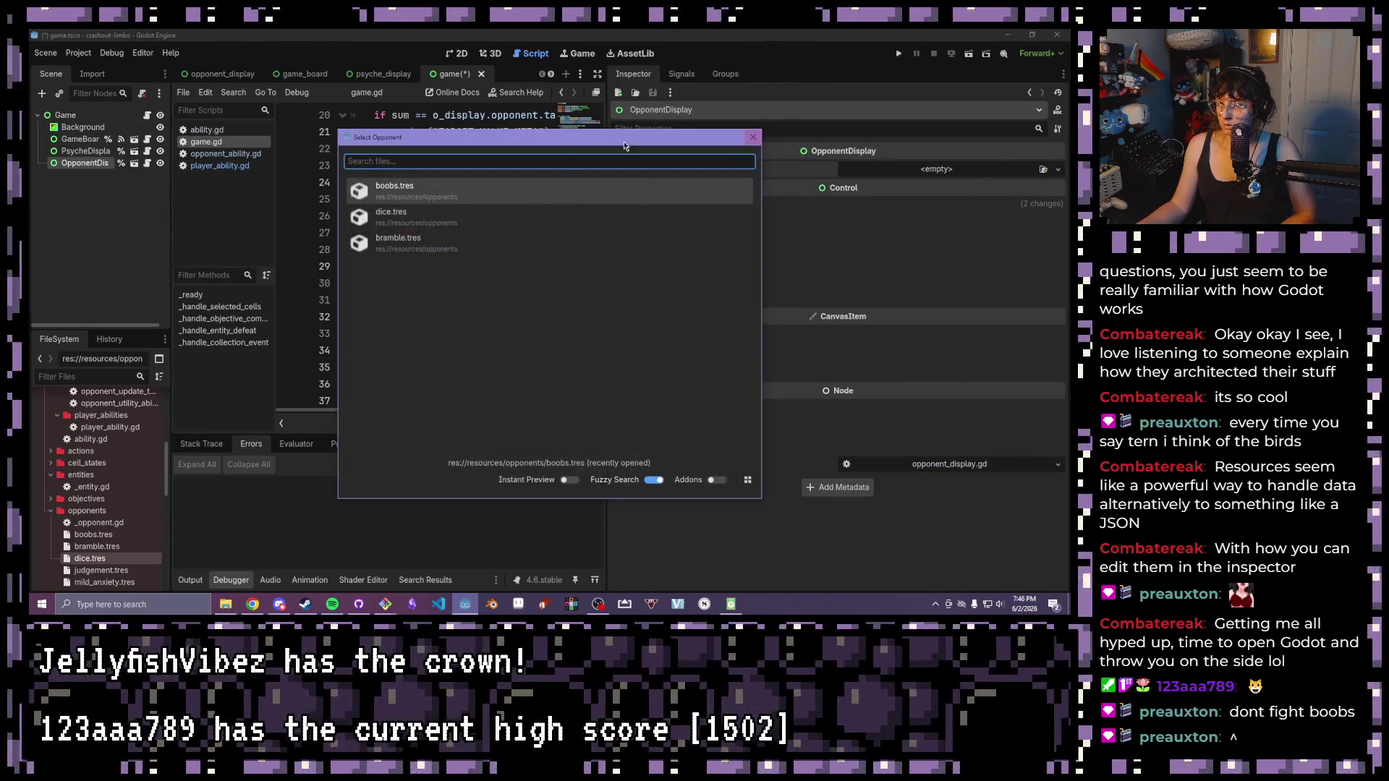
pyautogui.doubleClick(394, 190)
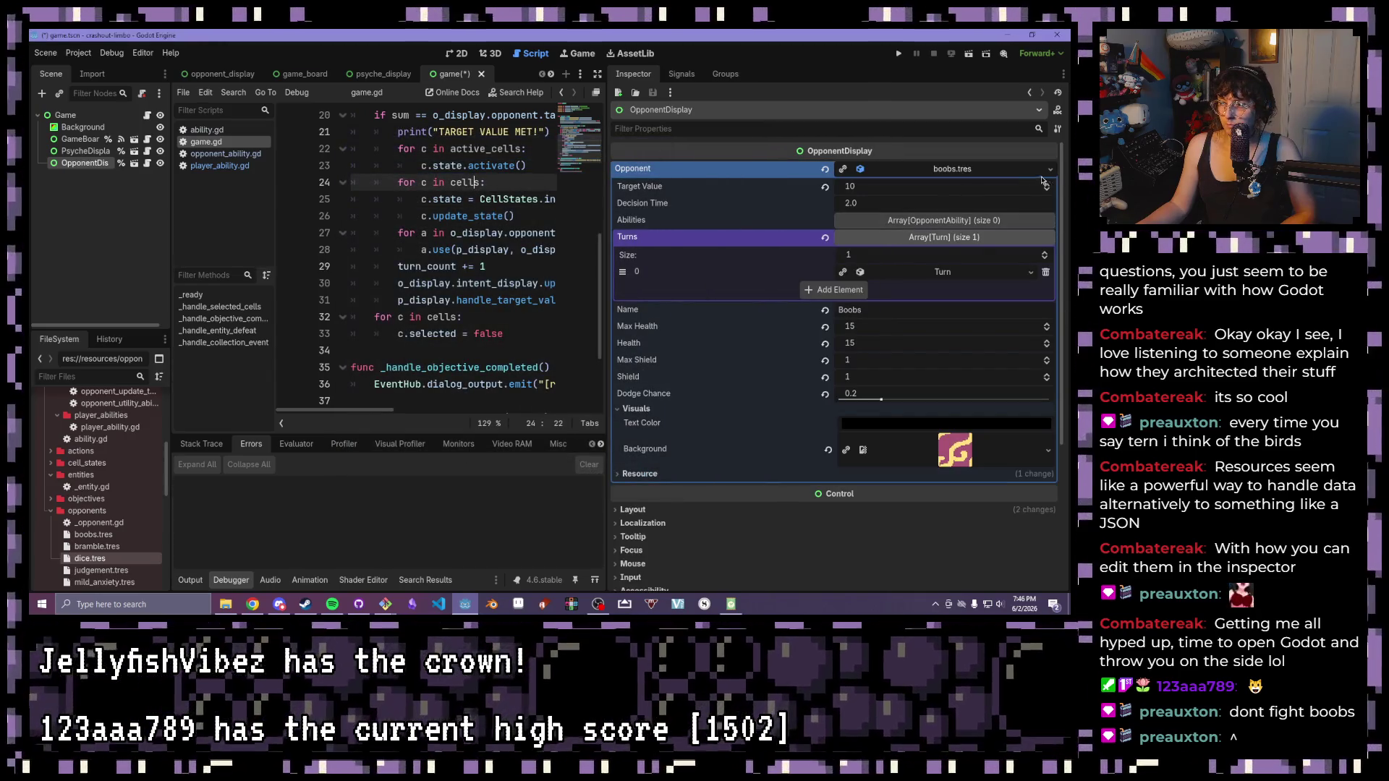
# - Swap the opponent to dice.tres and run the project
pyautogui.click(1050, 169)
pyautogui.click(969, 256)
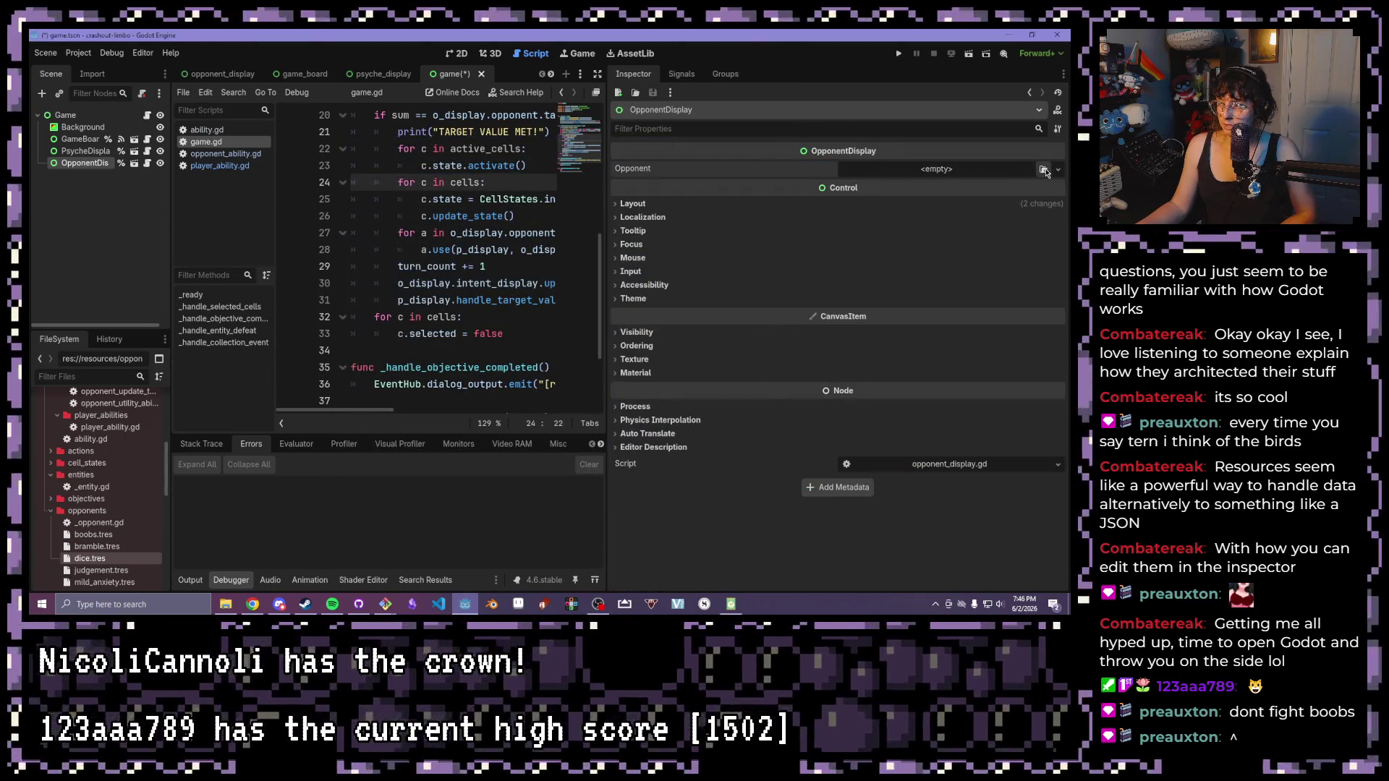
pyautogui.click(1044, 169)
pyautogui.doubleClick(405, 217)
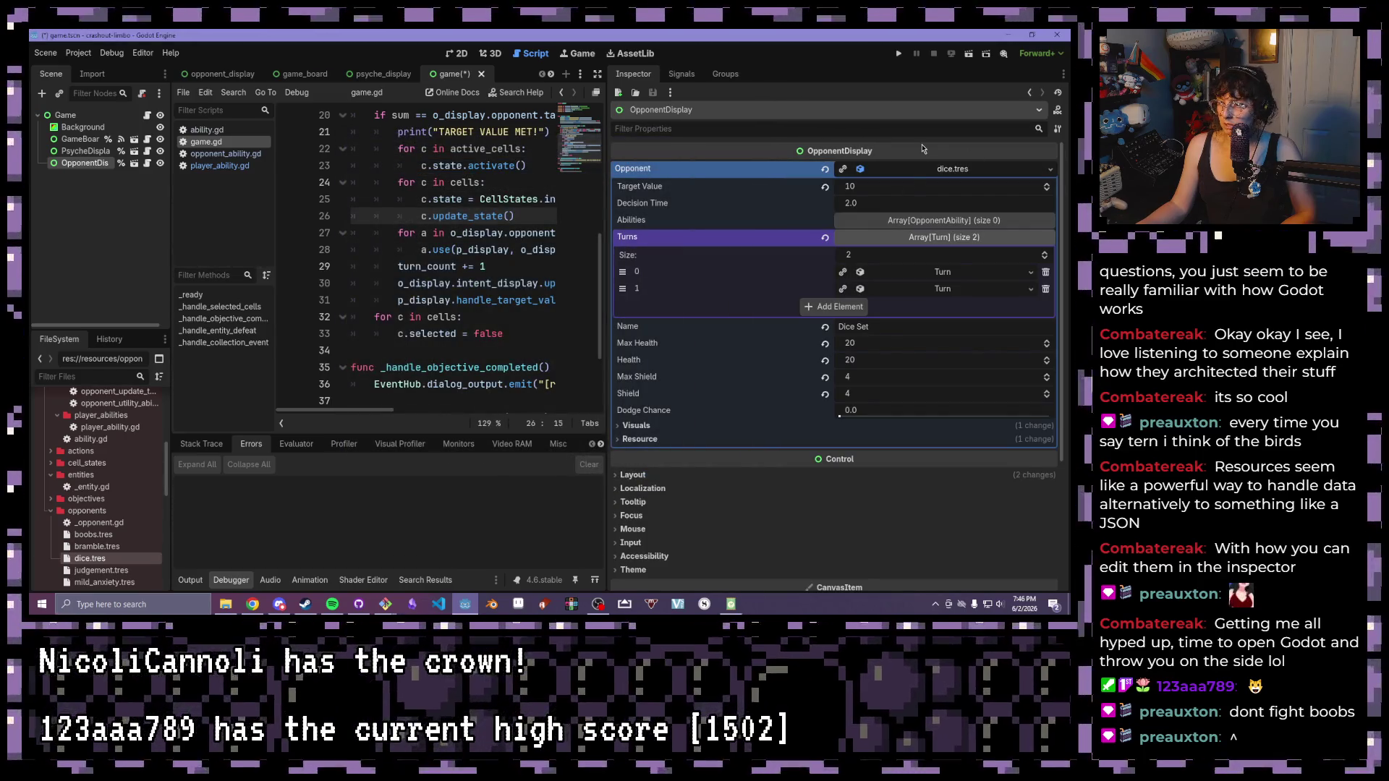
pyautogui.click(899, 53)
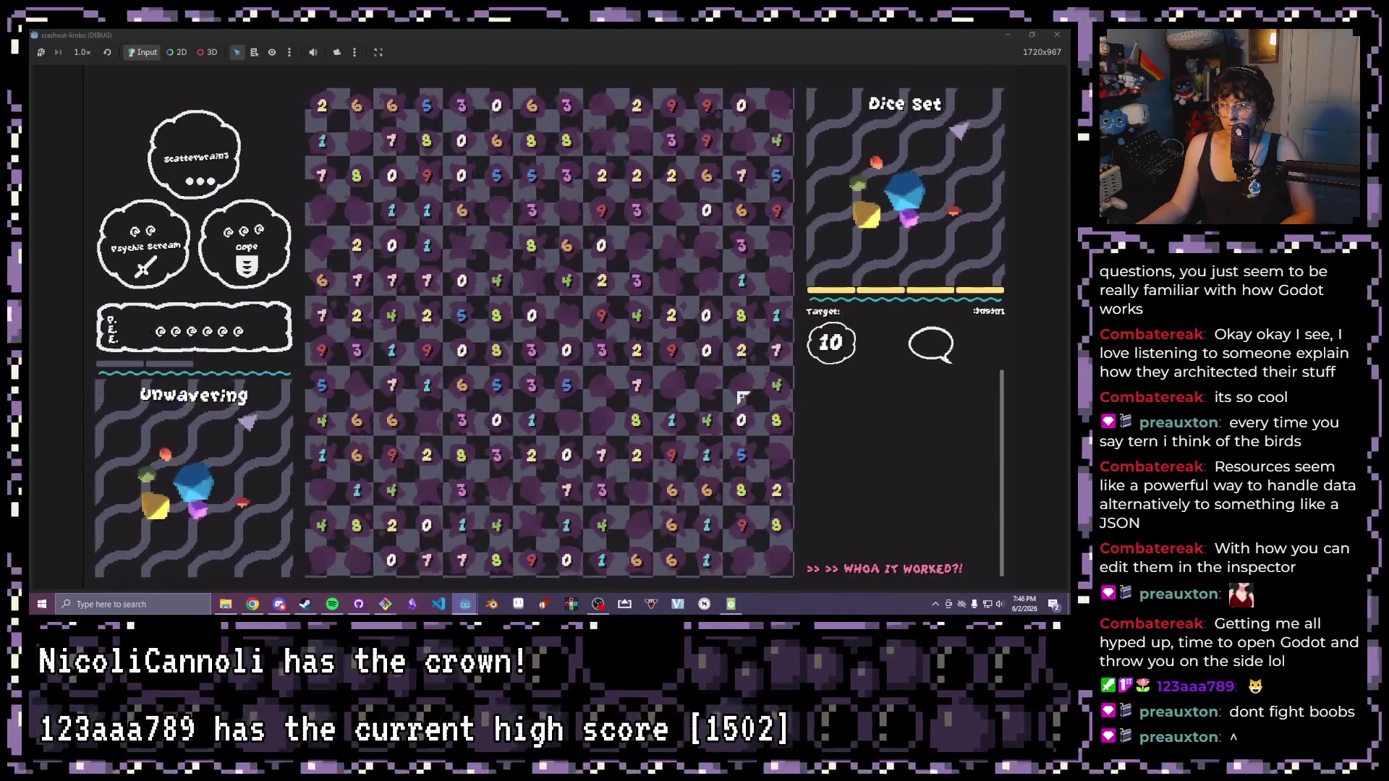
# - Play a three-cell column move against the Dice Set, close the game, and view the Errors list
pyautogui.moveTo(671, 350); pyautogui.dragTo(682, 418)
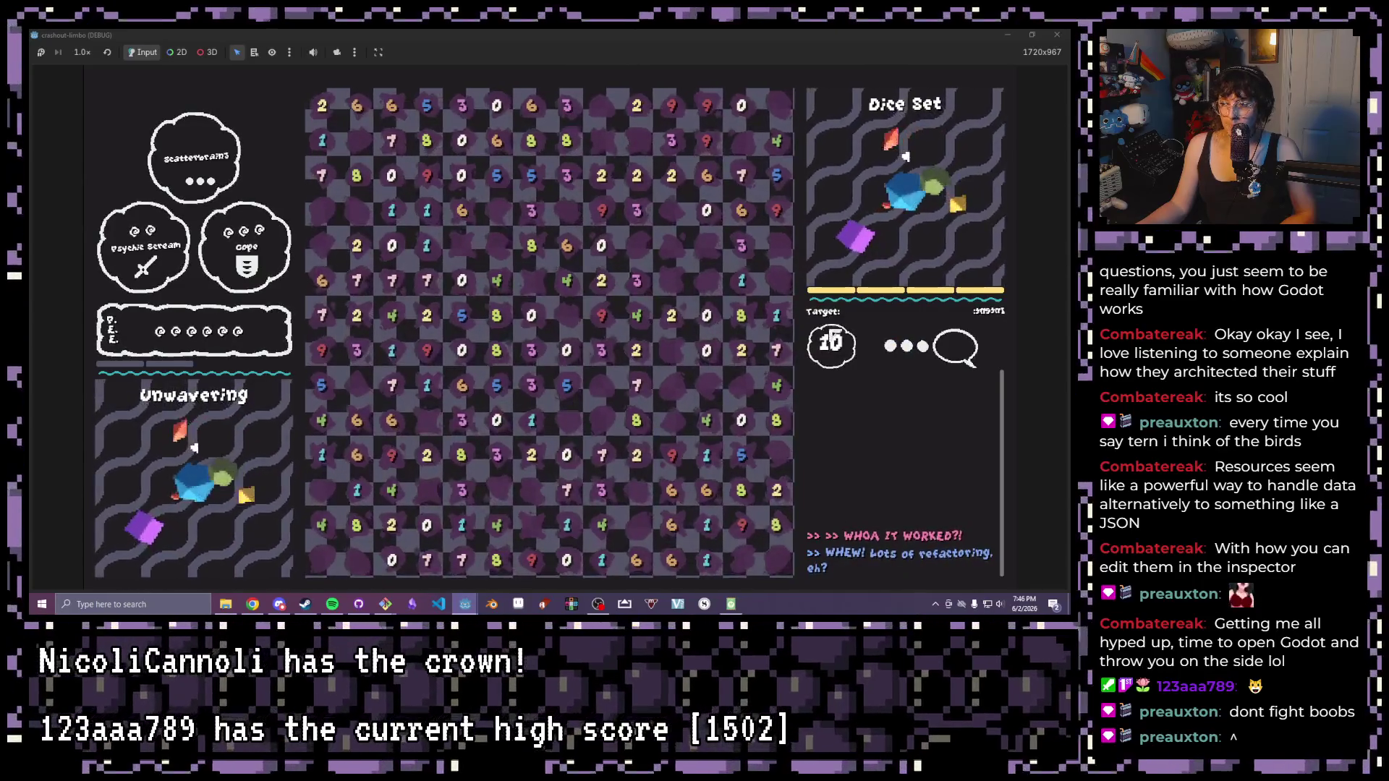
pyautogui.click(1055, 33)
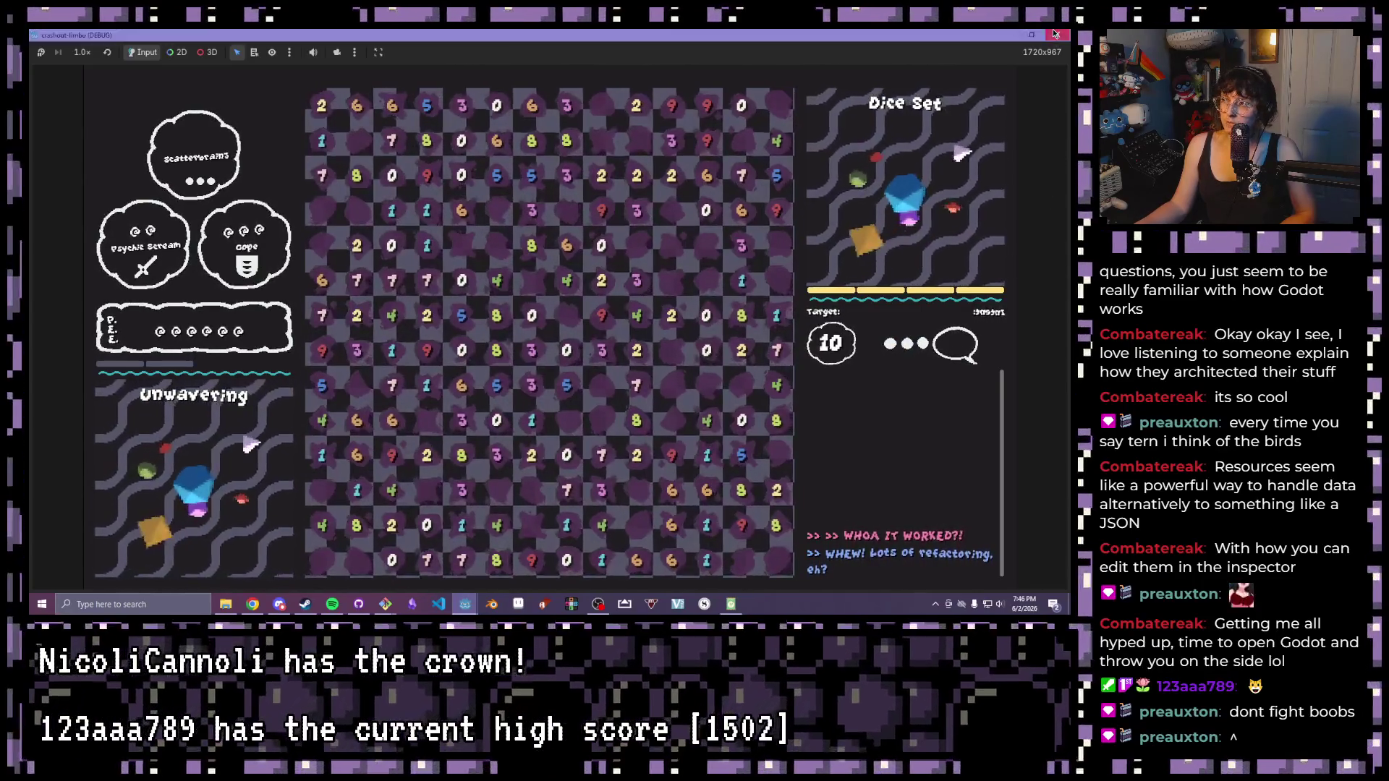
pyautogui.click(1055, 33)
pyautogui.click(243, 582)
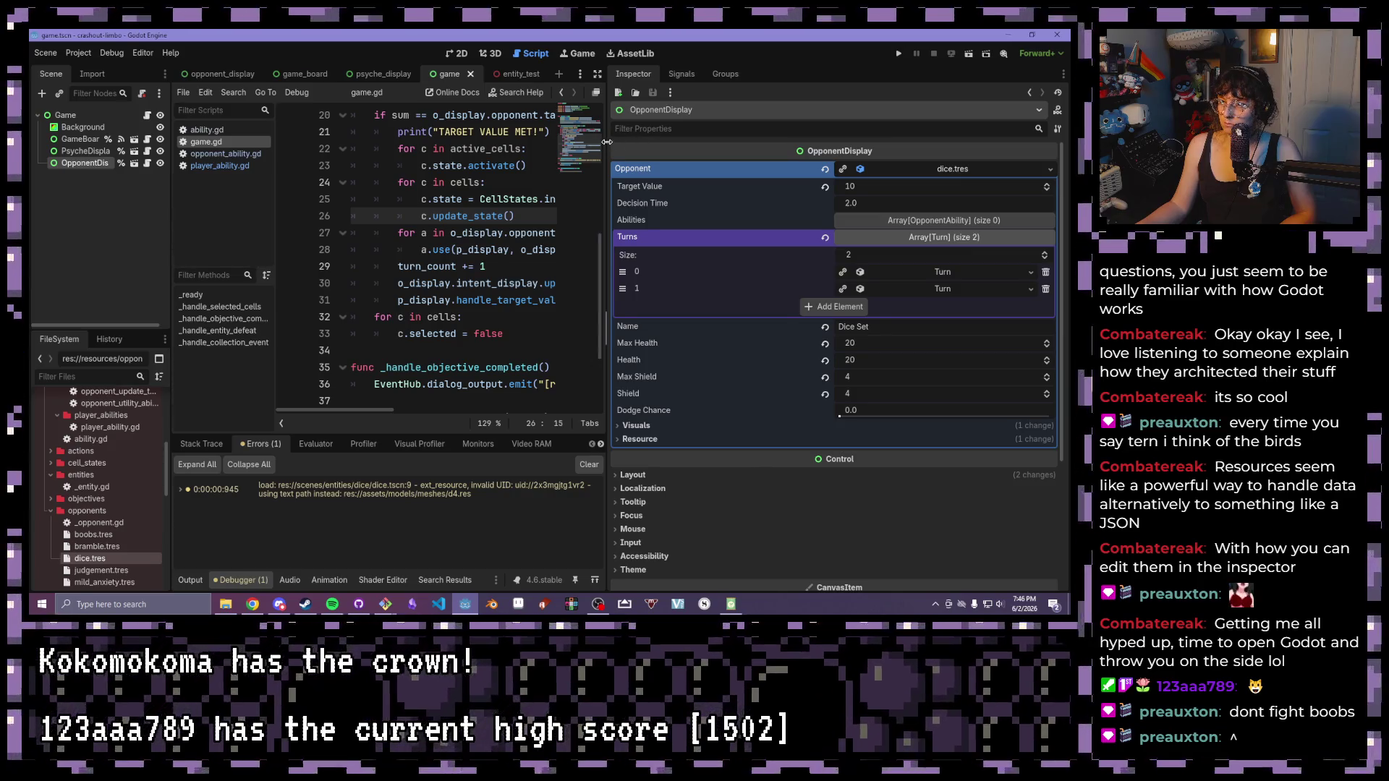
# - Expand Turn 0 and its update-target ability to show target values 10, 12 and 15
pyautogui.moveTo(606, 142); pyautogui.dragTo(575, 168)
pyautogui.click(953, 276)
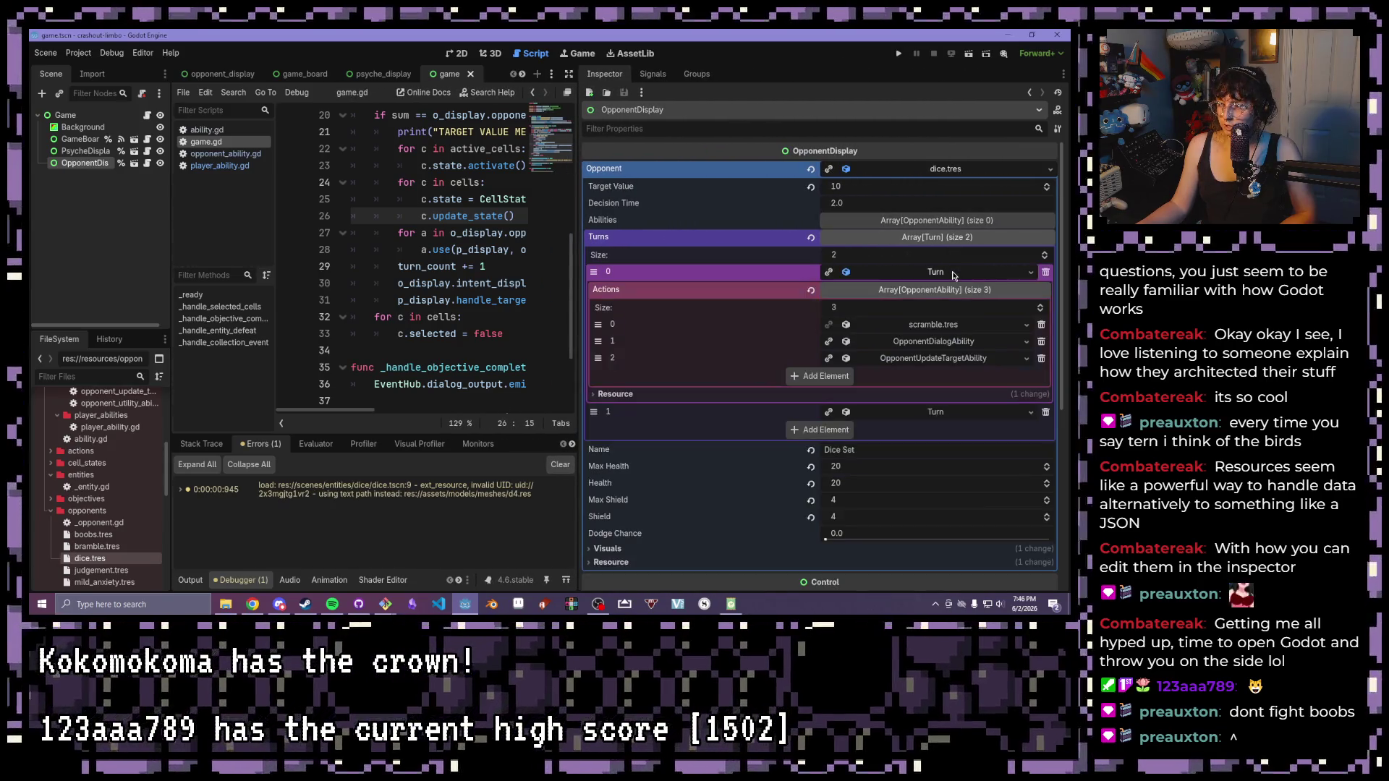
pyautogui.click(957, 362)
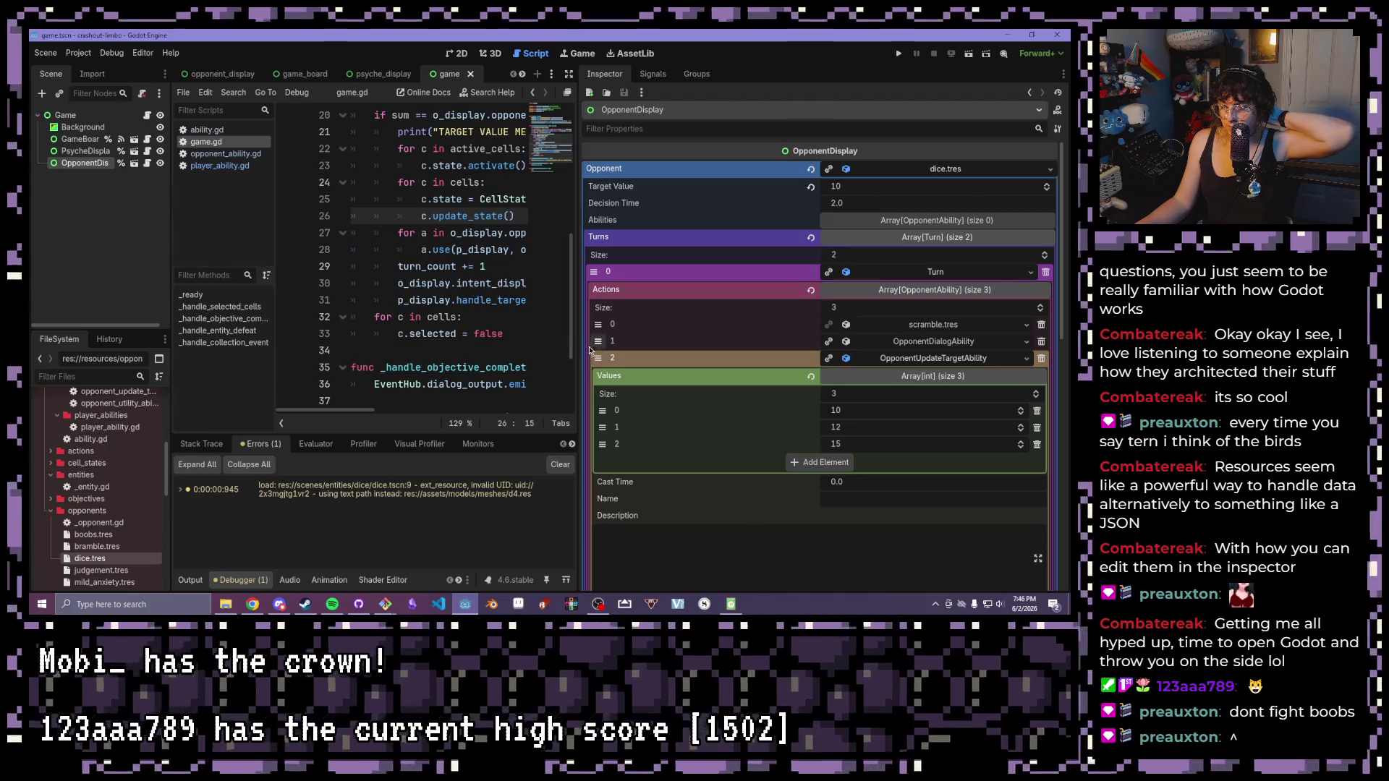
pyautogui.scroll(-2, 714, 505)
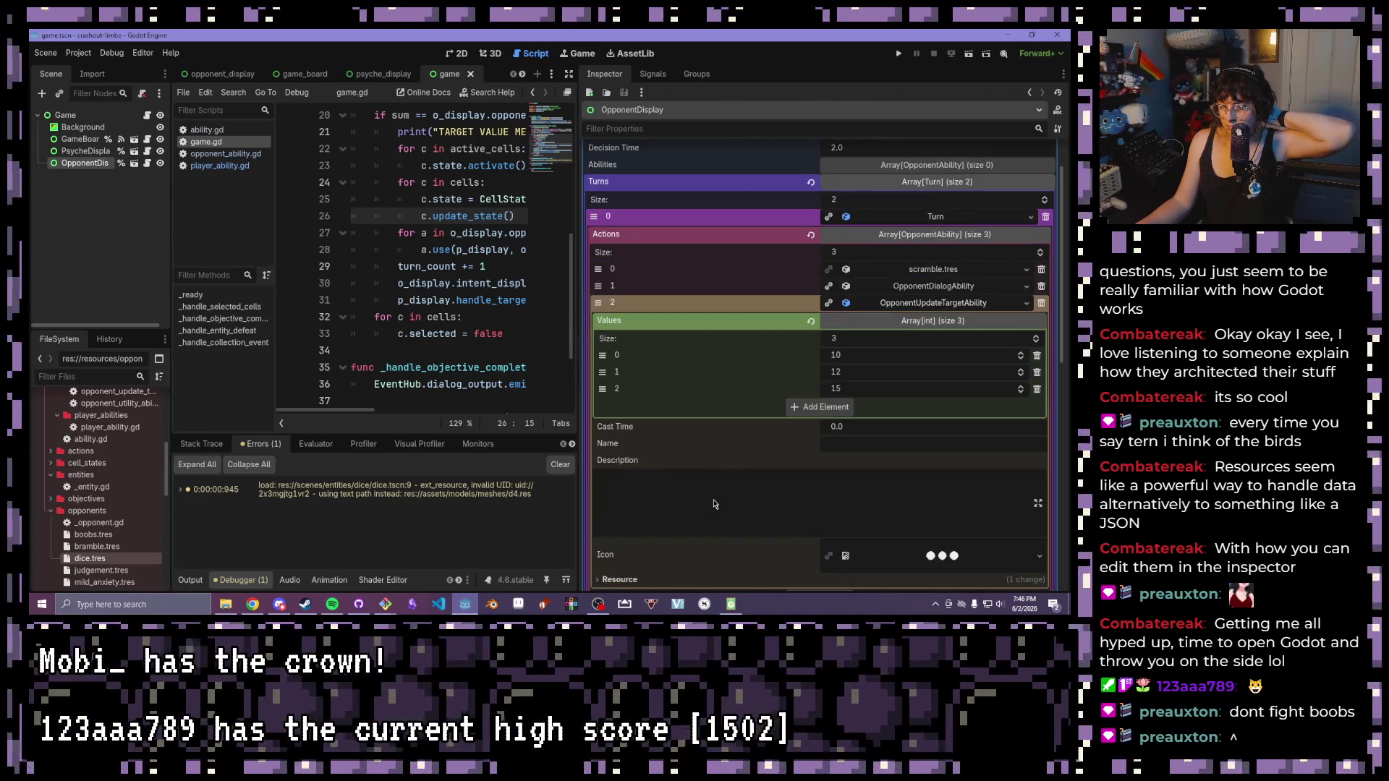
pyautogui.scroll(-2, 713, 500)
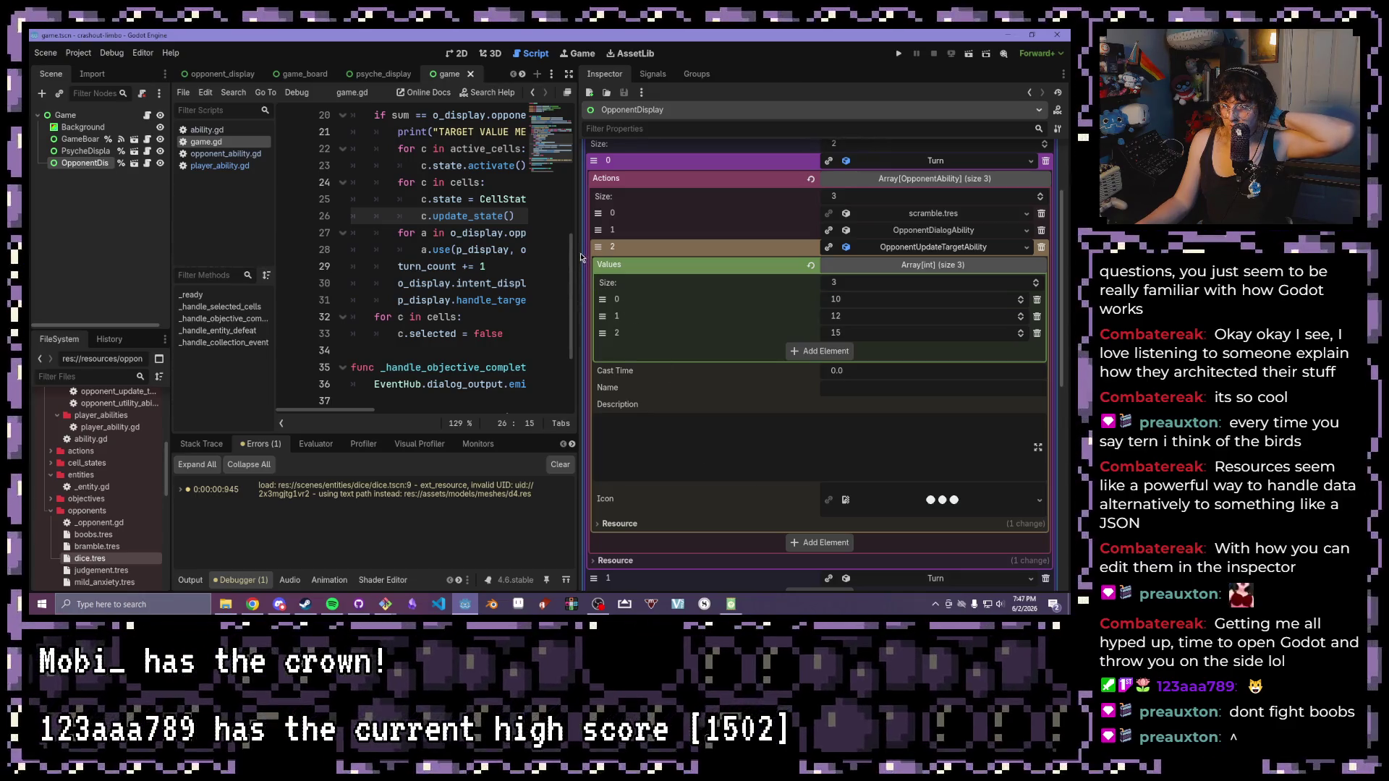
pyautogui.moveTo(578, 251)
pyautogui.mouseDown()
pyautogui.moveTo(814, 278)
pyautogui.moveTo(844, 297)
pyautogui.mouseUp()
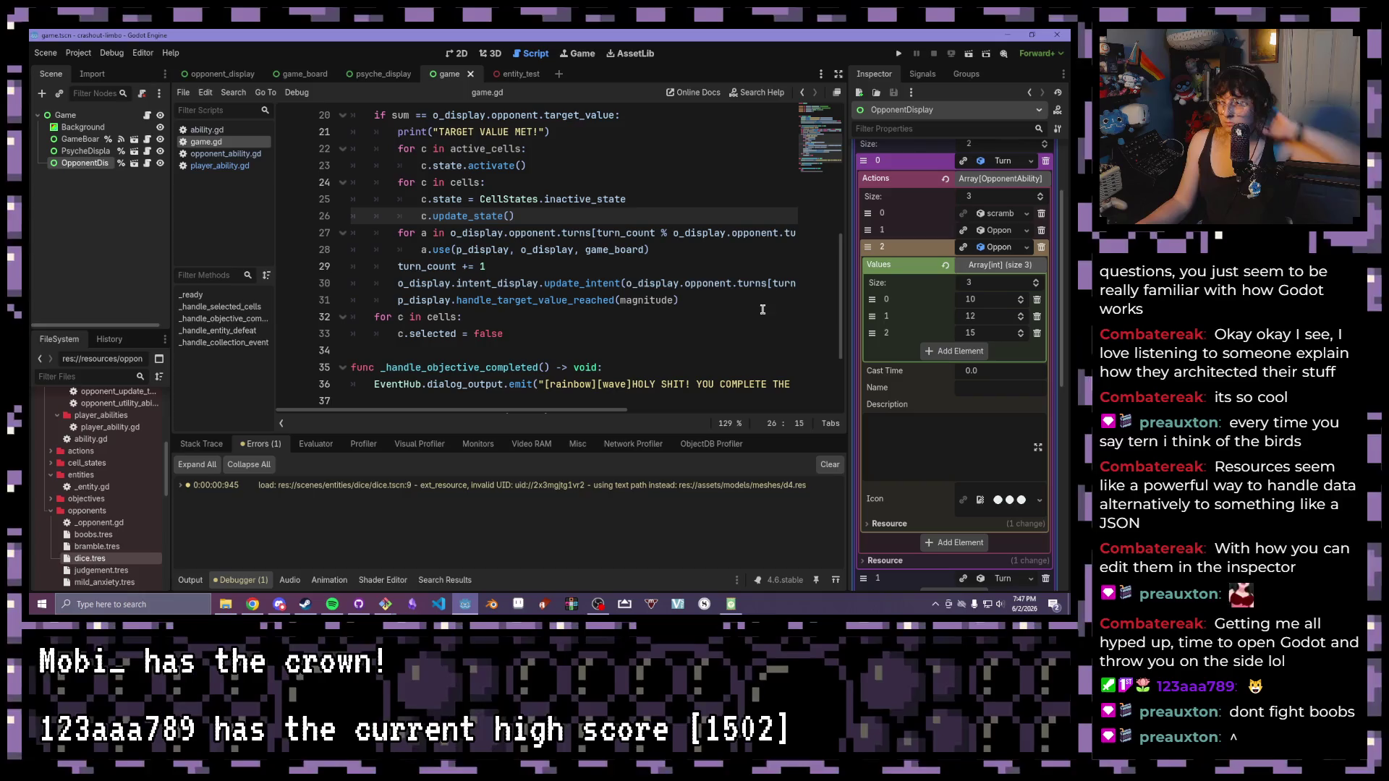
# - Open opponent_update_target_value_ability.gd from the FileSystem dock
pyautogui.scroll(1, 655, 246)
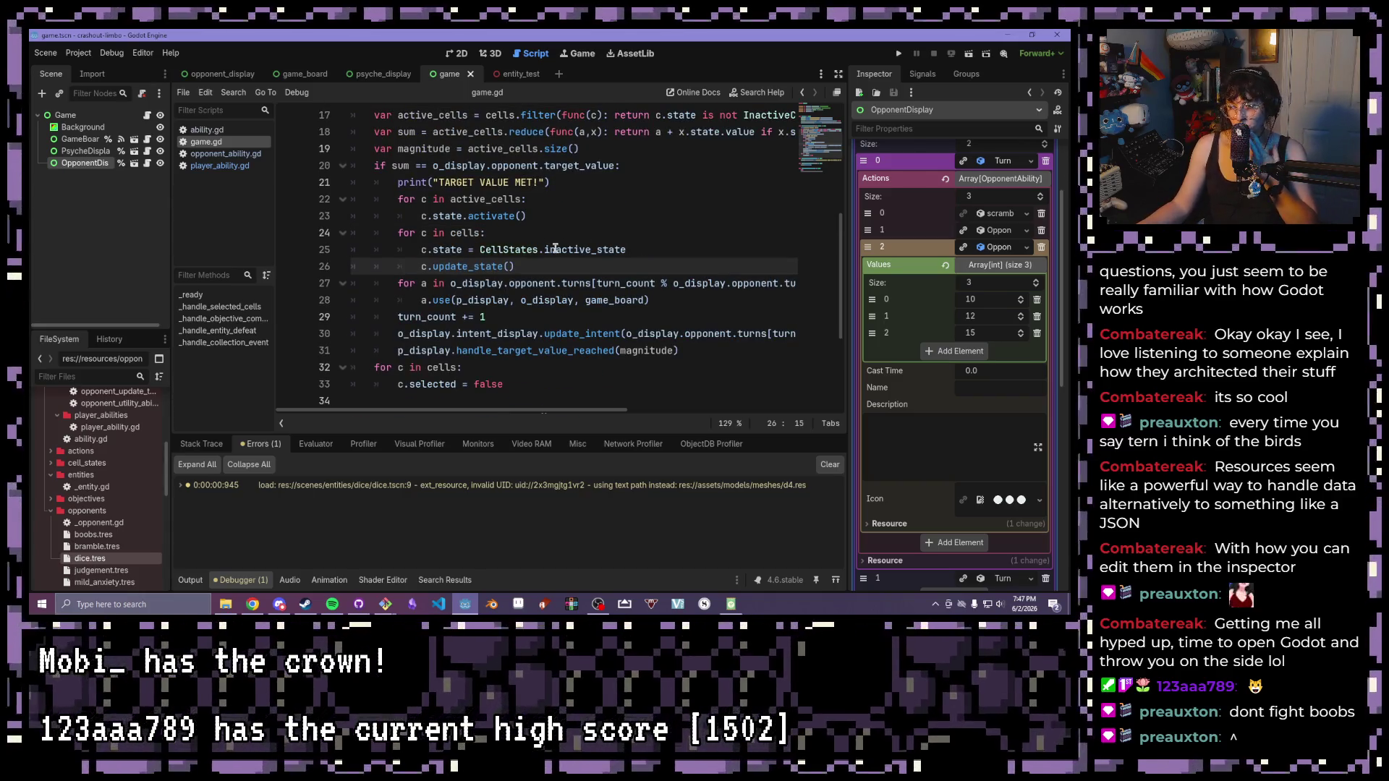
pyautogui.scroll(3, 99, 536)
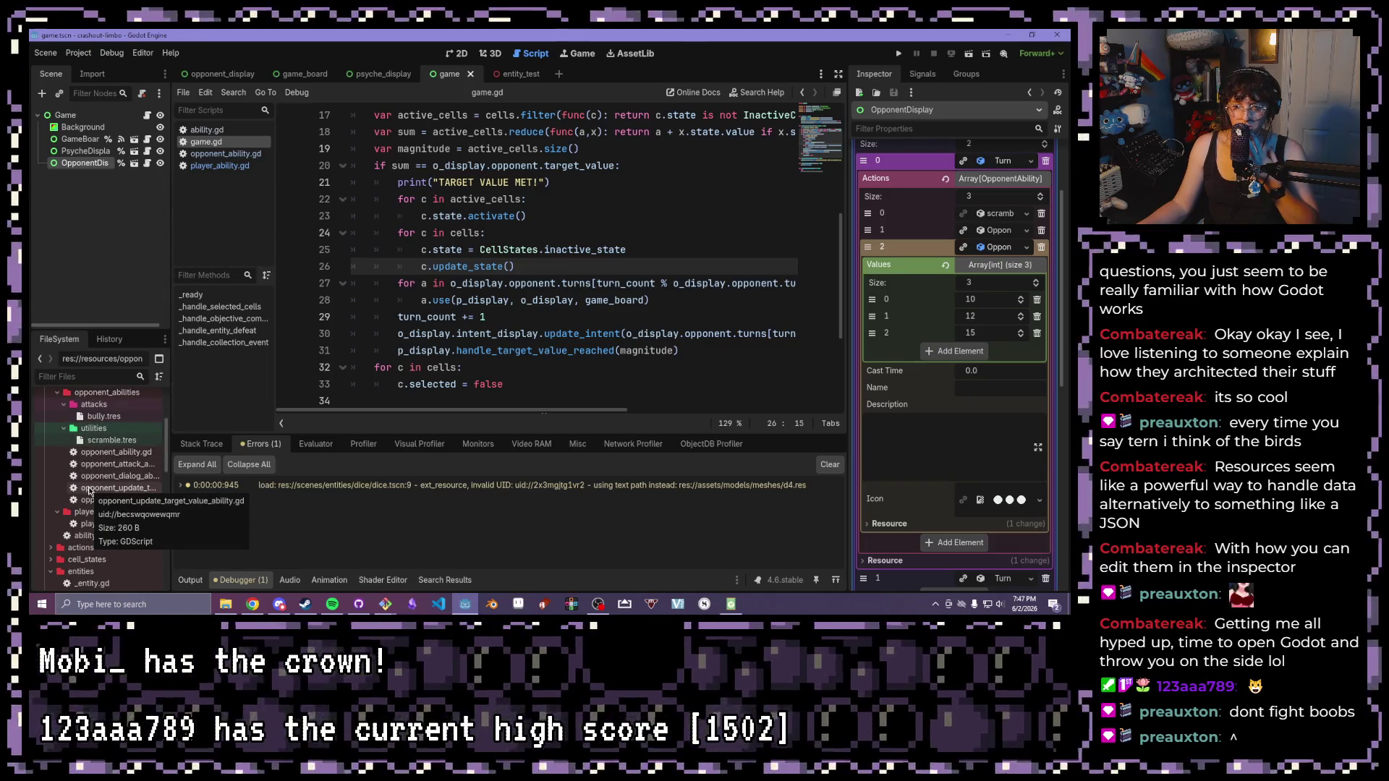
pyautogui.doubleClick(89, 489)
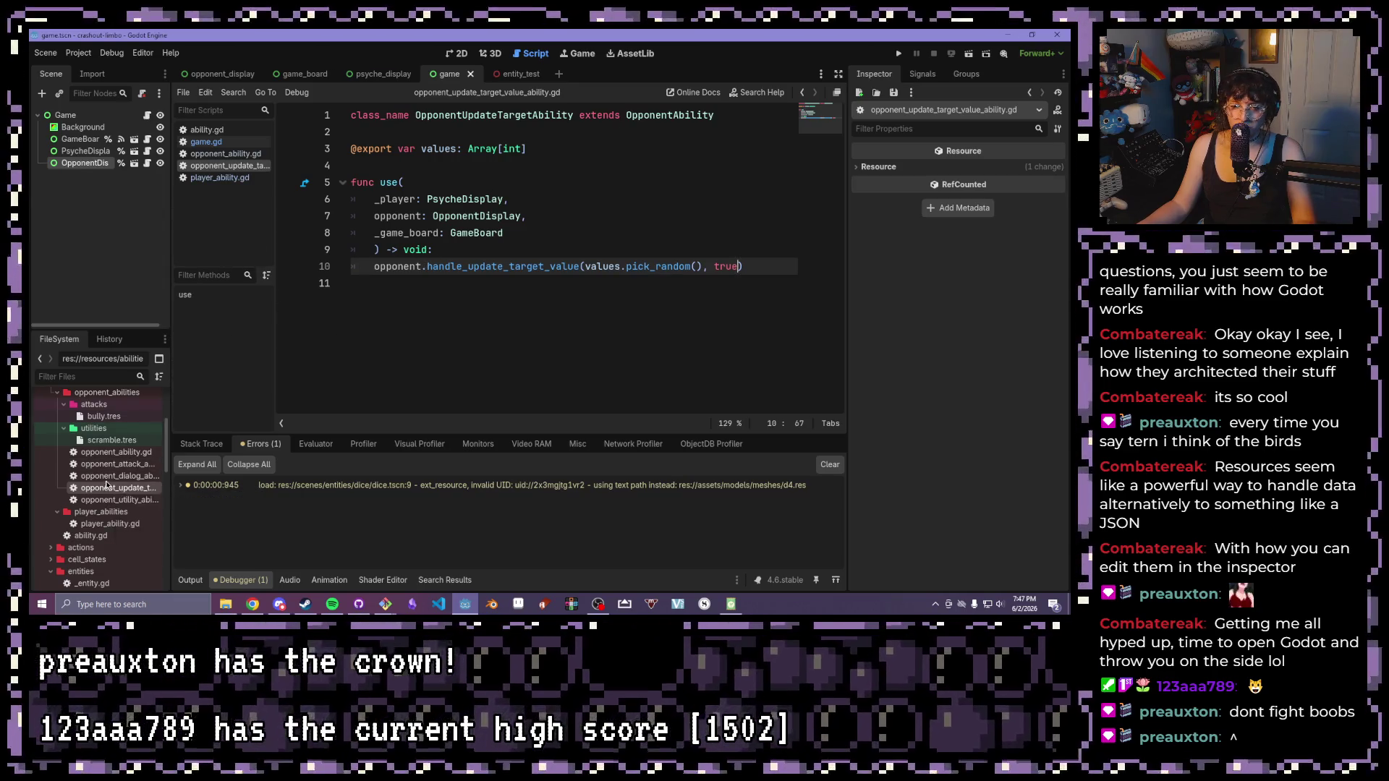
# - Open the opponent_display.tscn scene
pyautogui.scroll(-5, 141, 441)
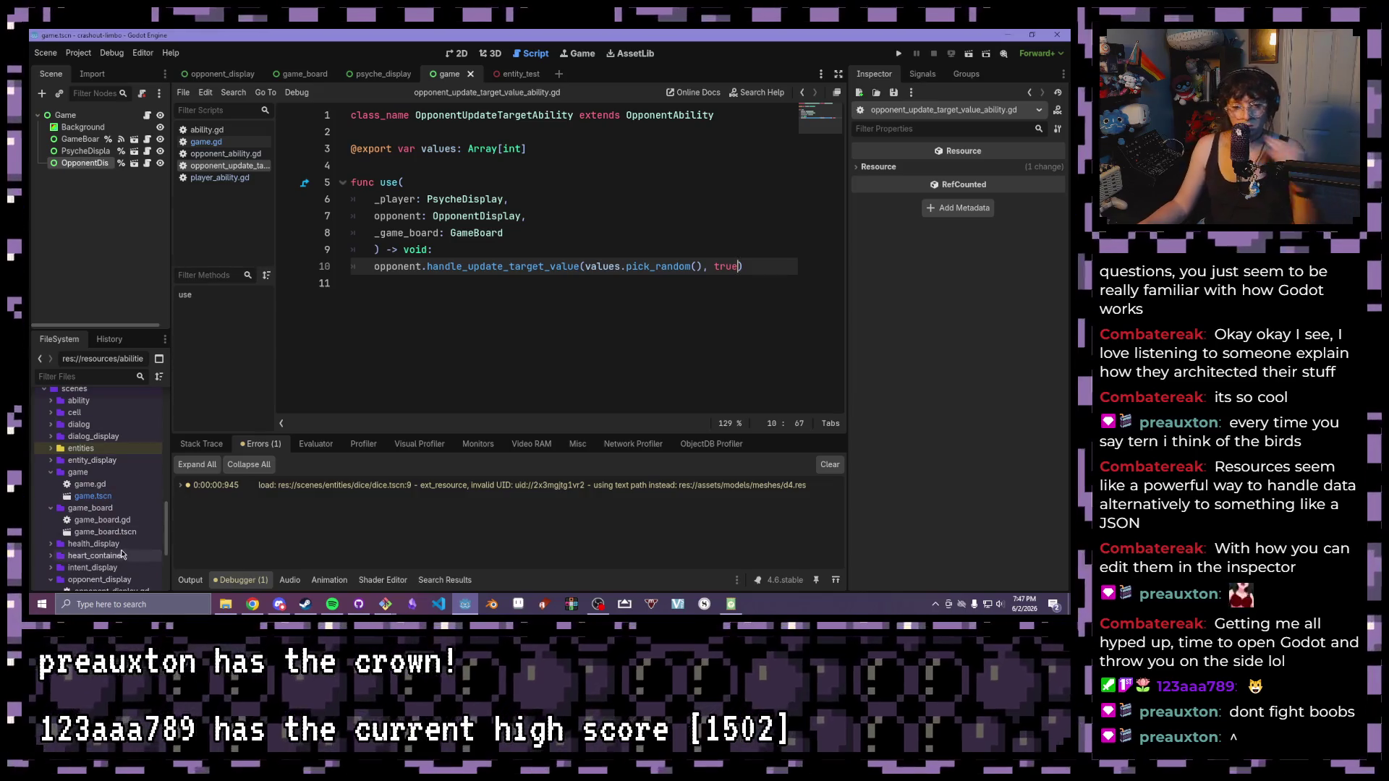
pyautogui.scroll(-3, 85, 485)
pyautogui.doubleClick(114, 506)
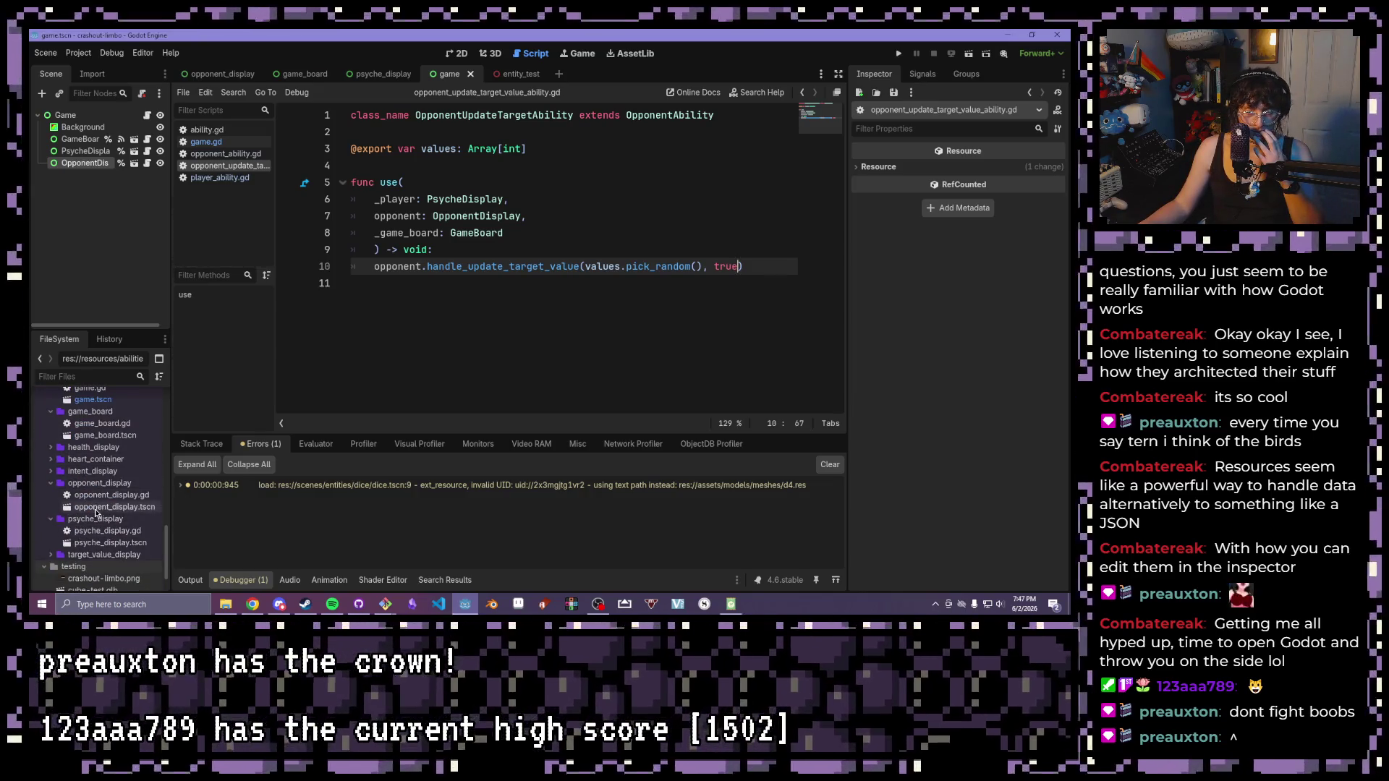
# - Review handle_update_target_value in opponent_display.gd
pyautogui.click(147, 115)
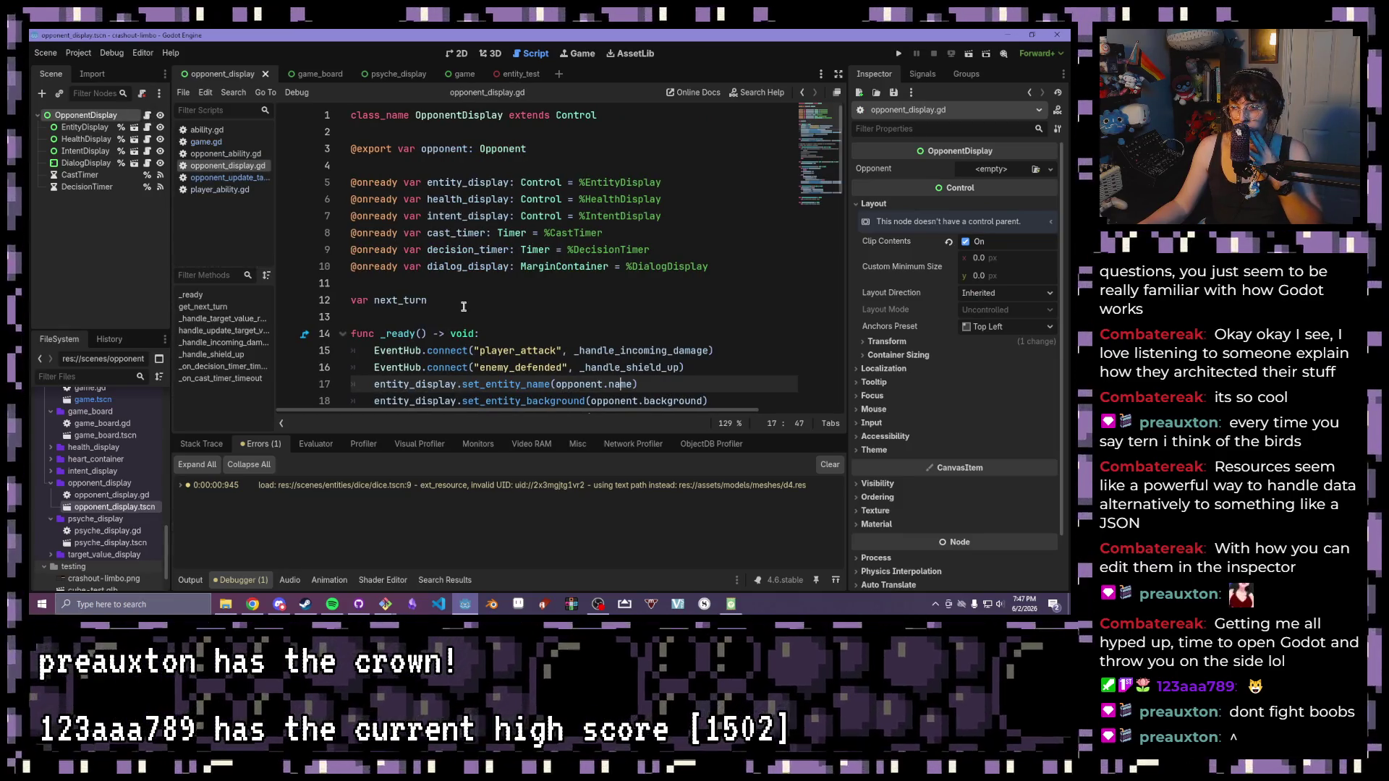
pyautogui.scroll(-4, 434, 311)
pyautogui.click(206, 331)
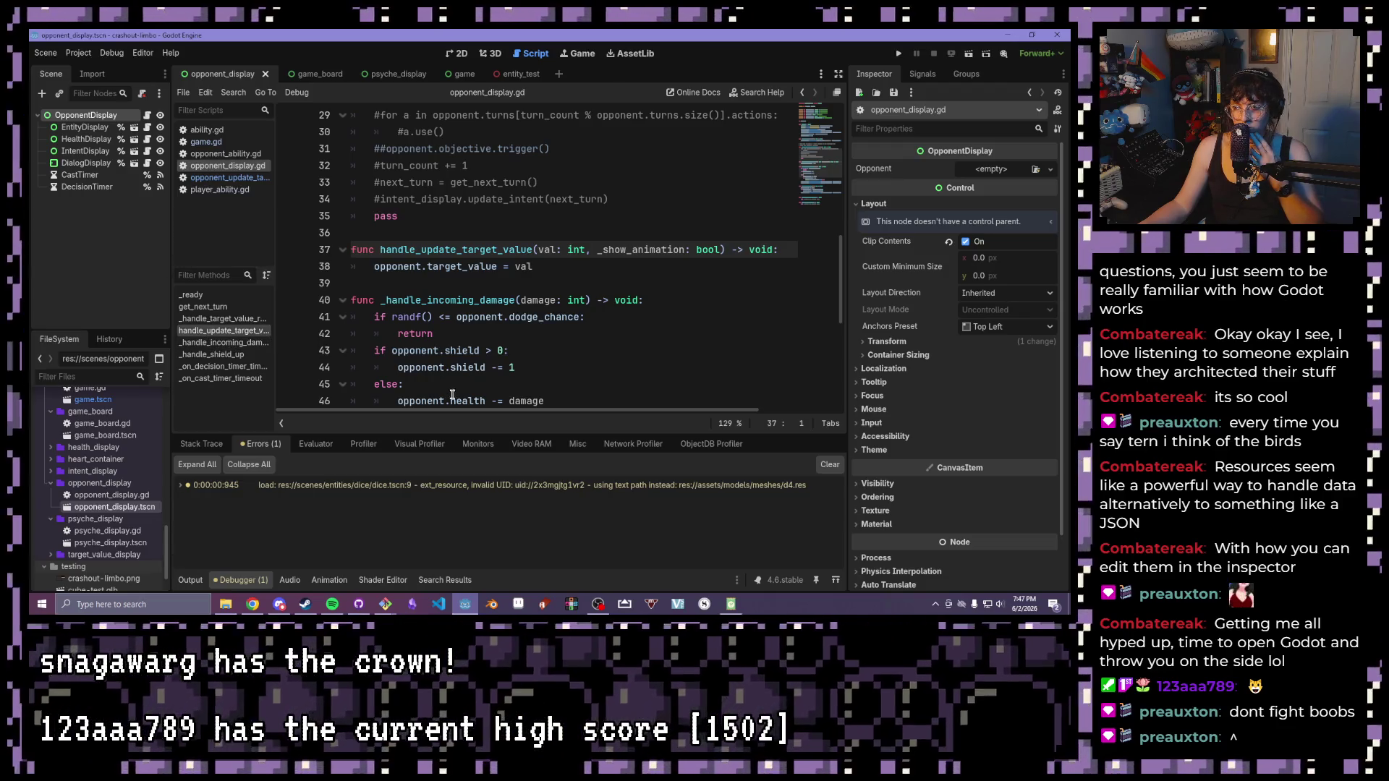
pyautogui.scroll(-1, 429, 358)
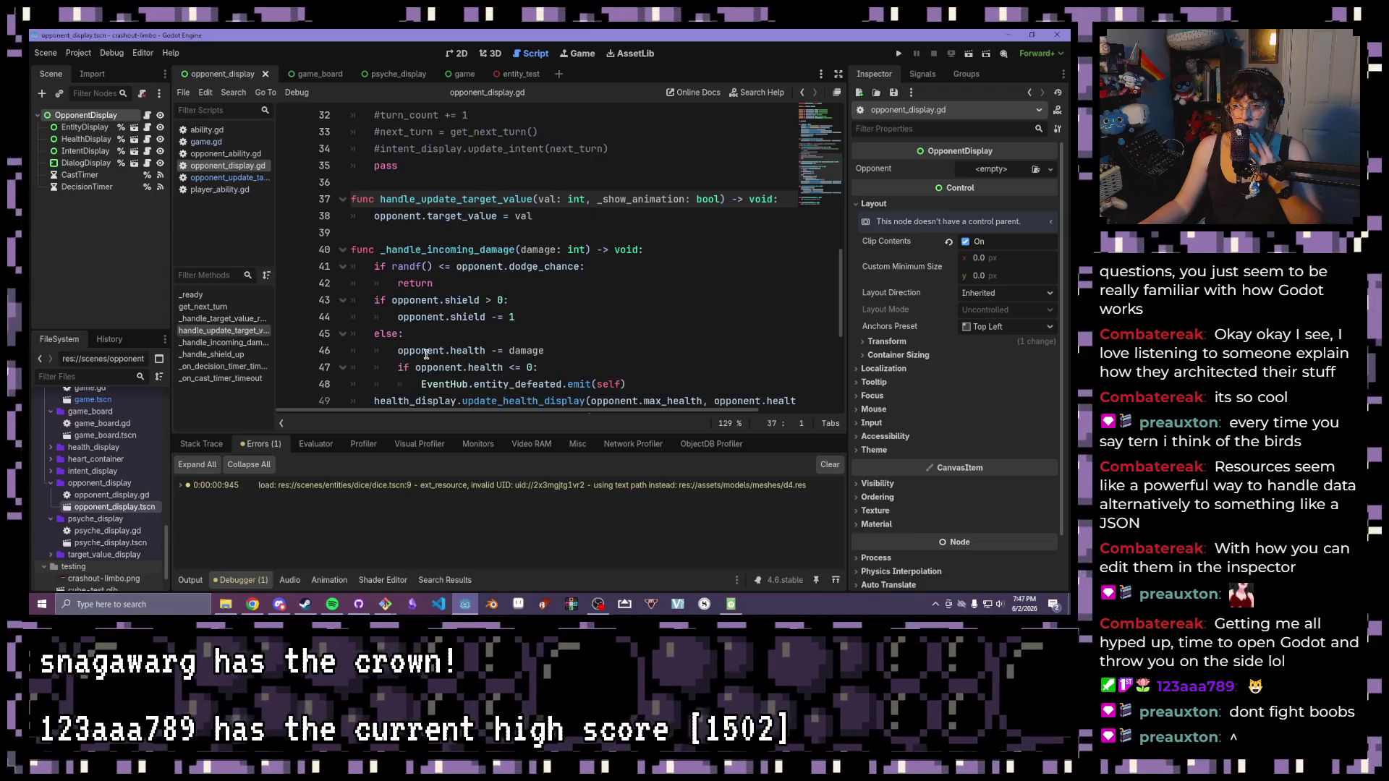
pyautogui.scroll(-1, 426, 354)
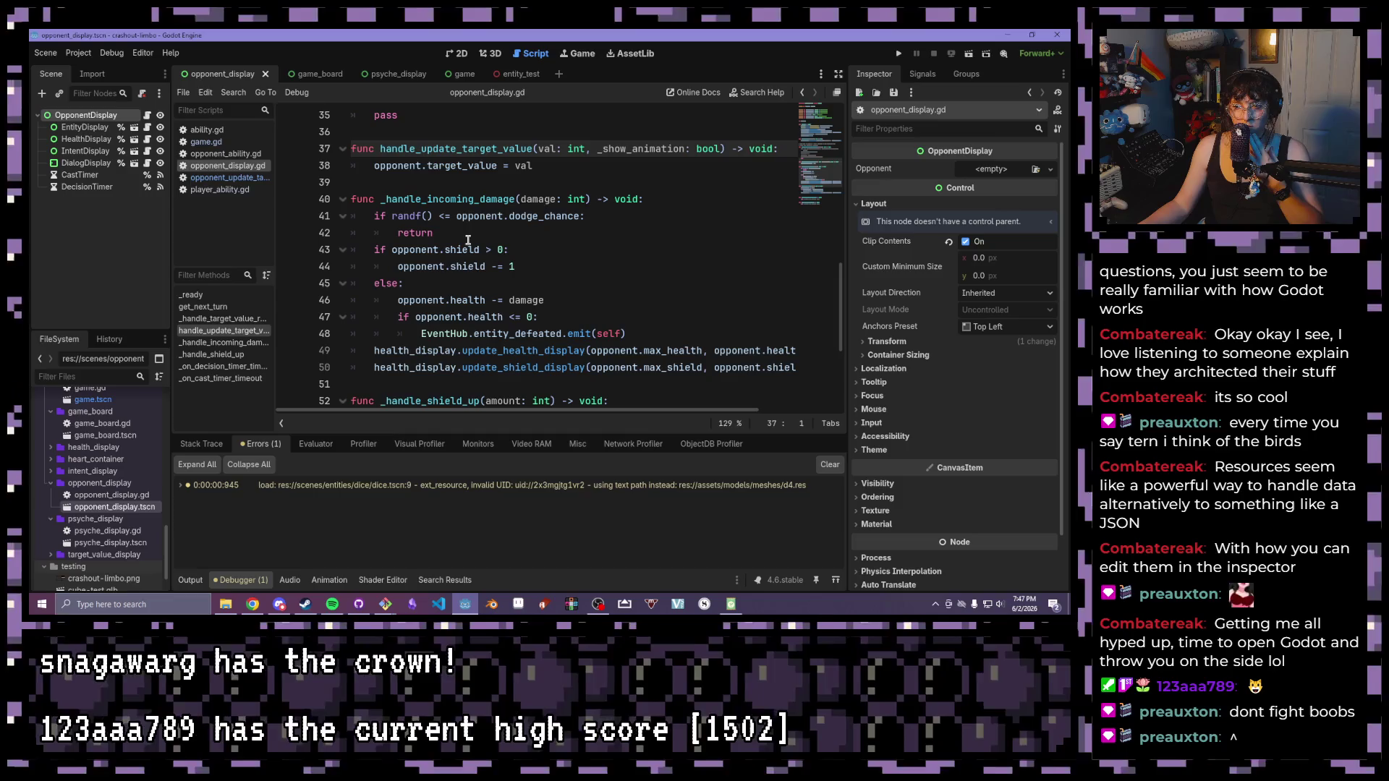
pyautogui.scroll(-1, 467, 249)
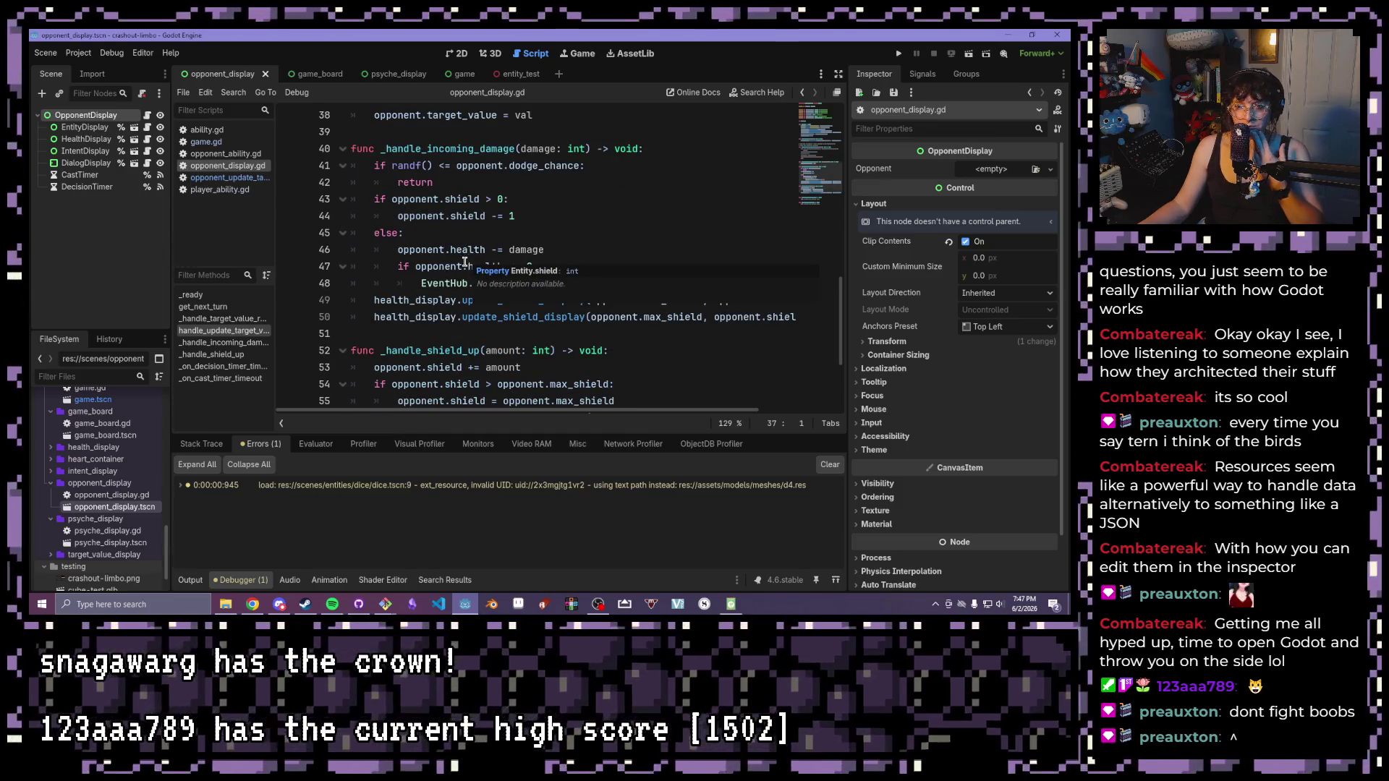
pyautogui.scroll(3, 464, 261)
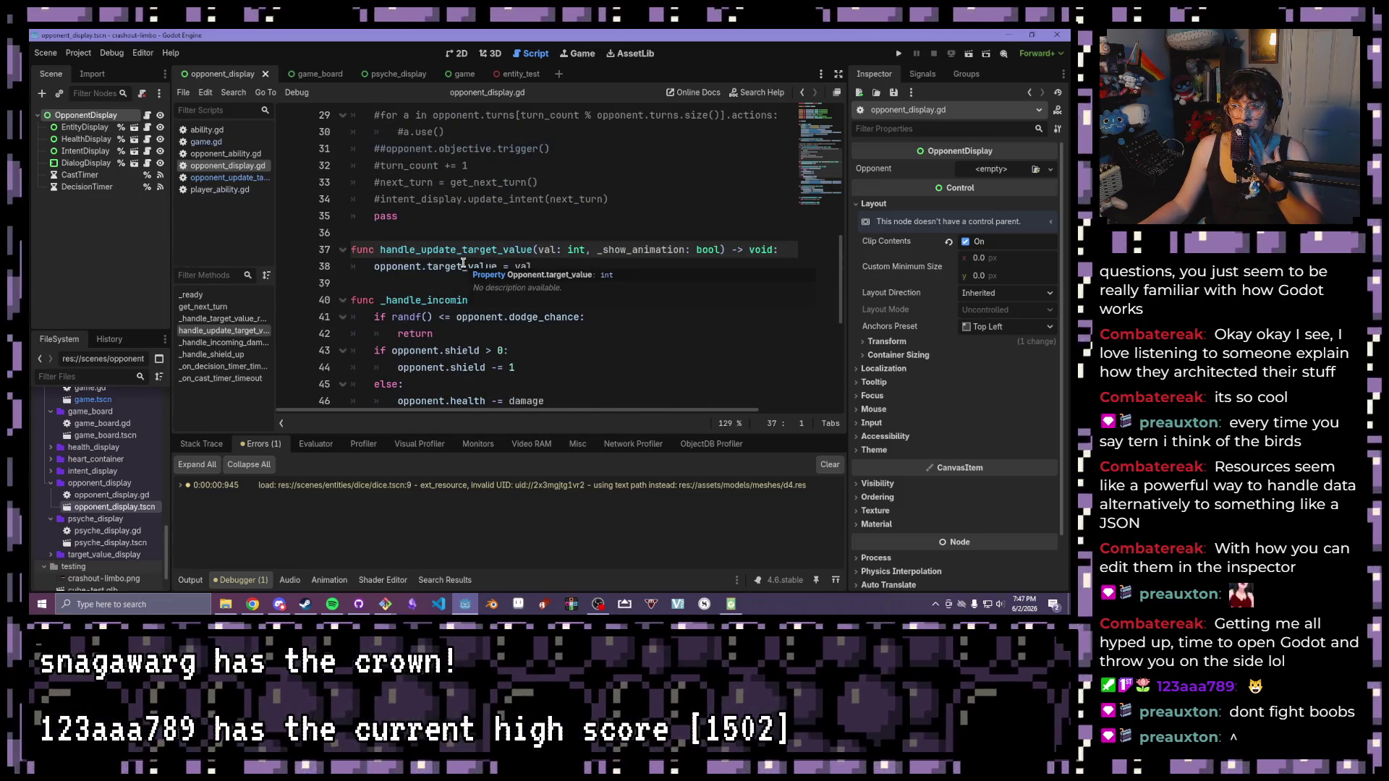
pyautogui.scroll(4, 463, 264)
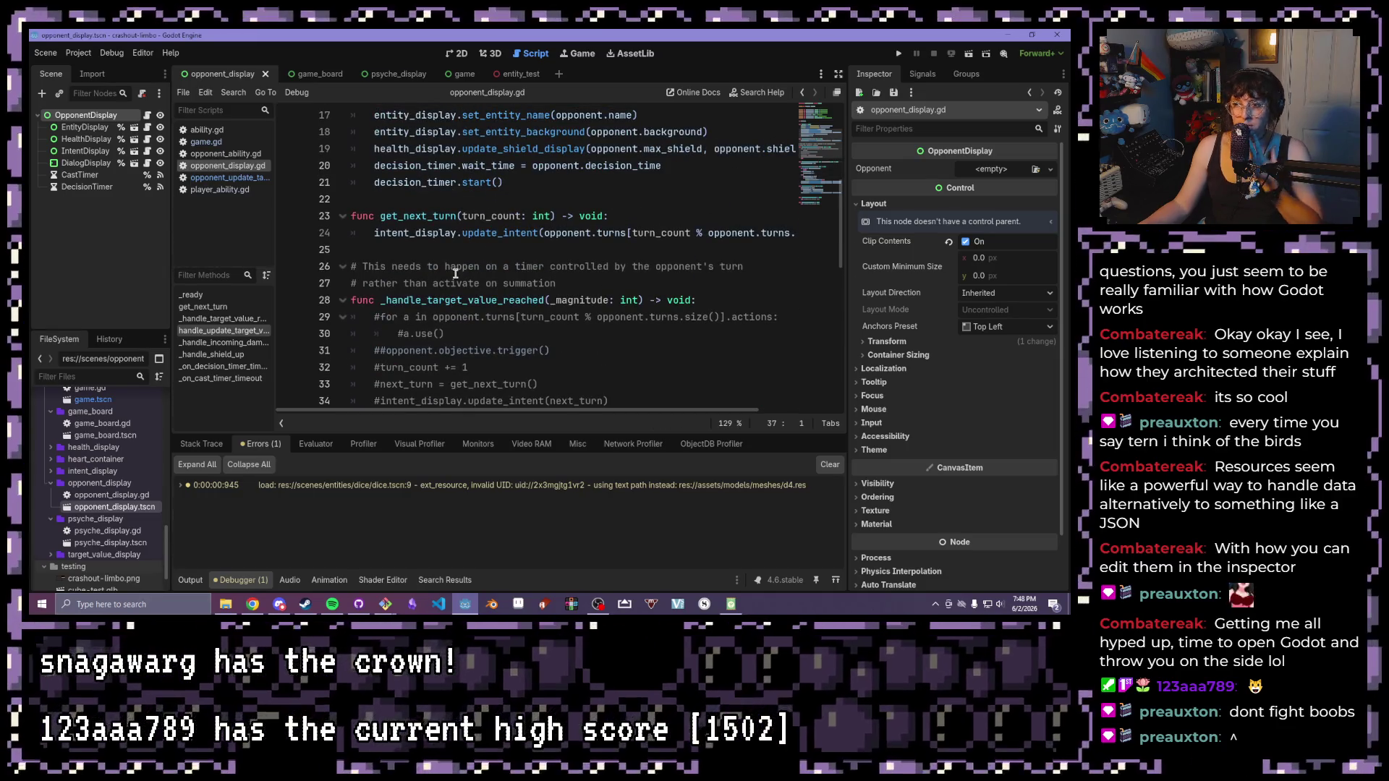
pyautogui.scroll(1, 456, 272)
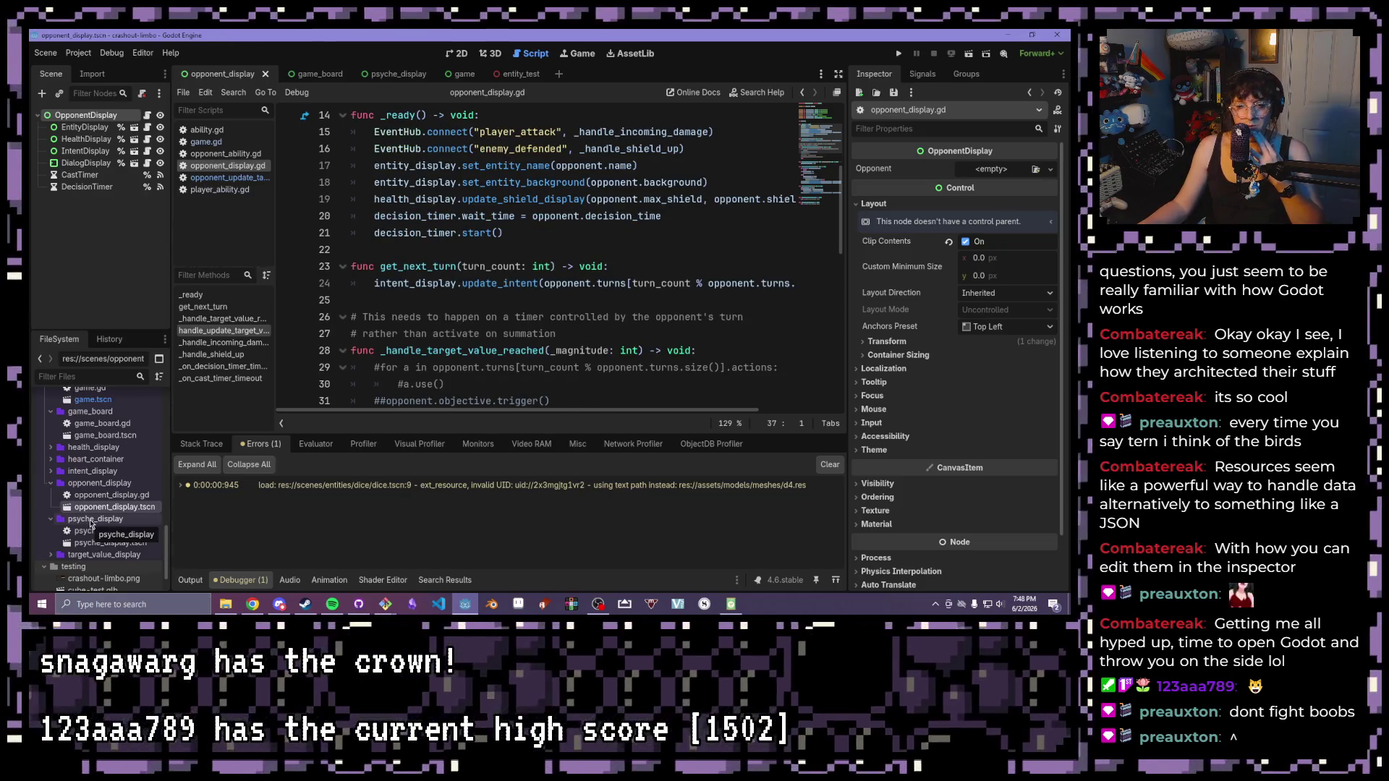
pyautogui.scroll(3, 91, 516)
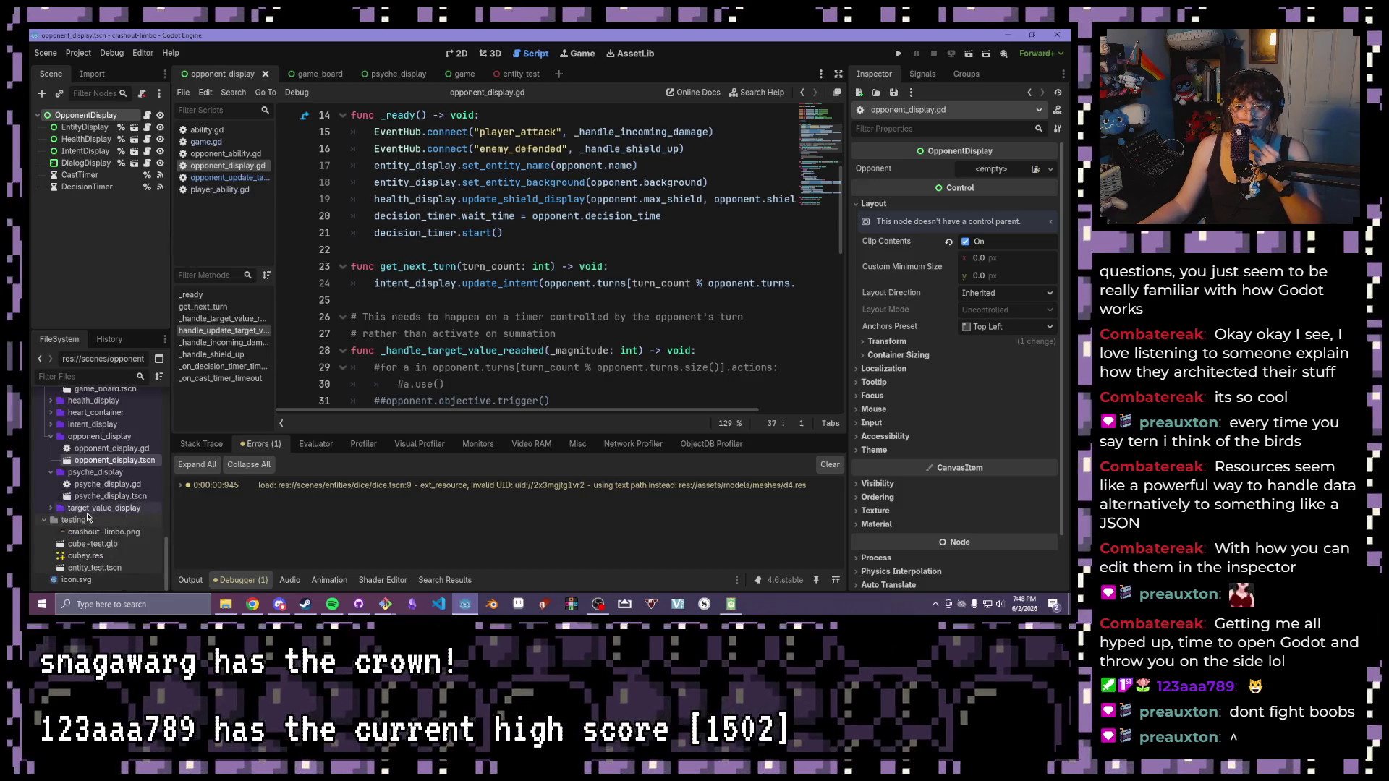
pyautogui.scroll(1, 86, 515)
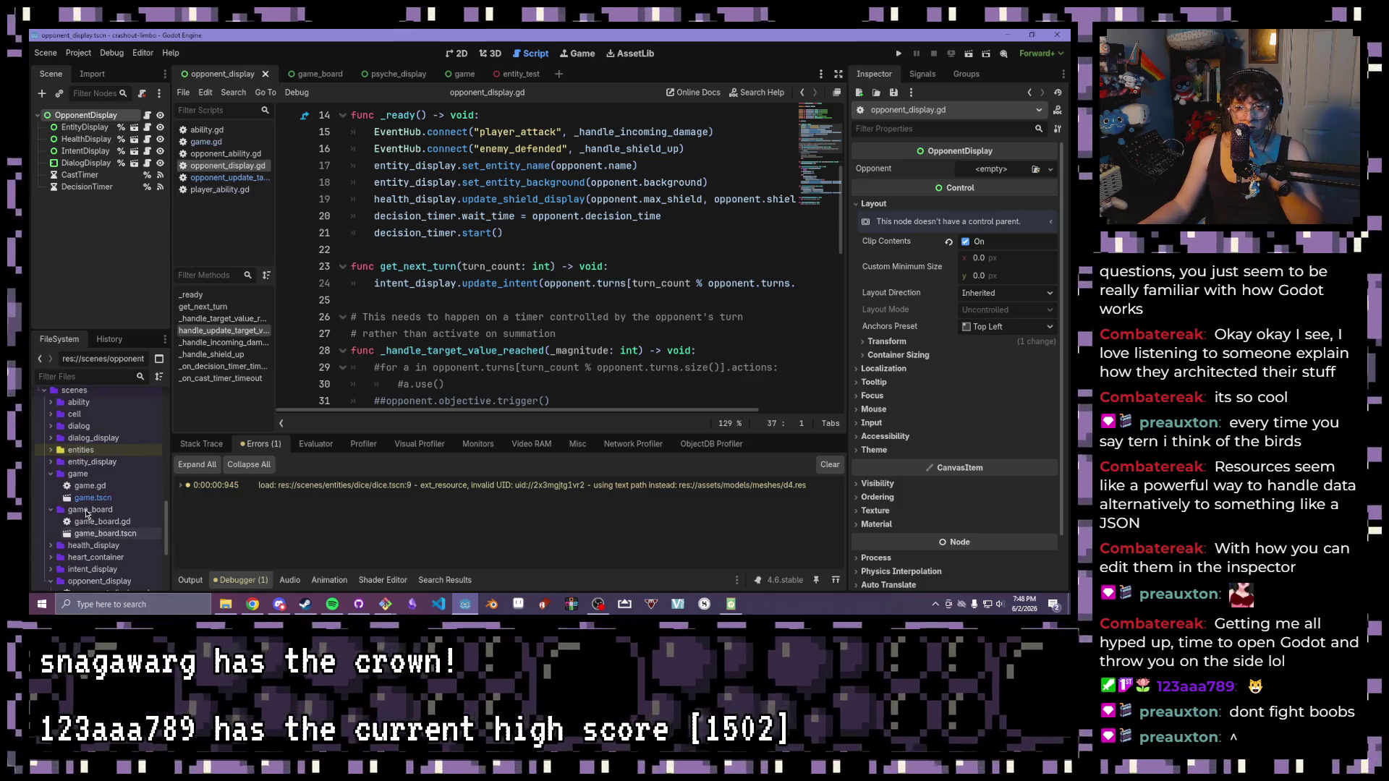
pyautogui.scroll(10, 86, 514)
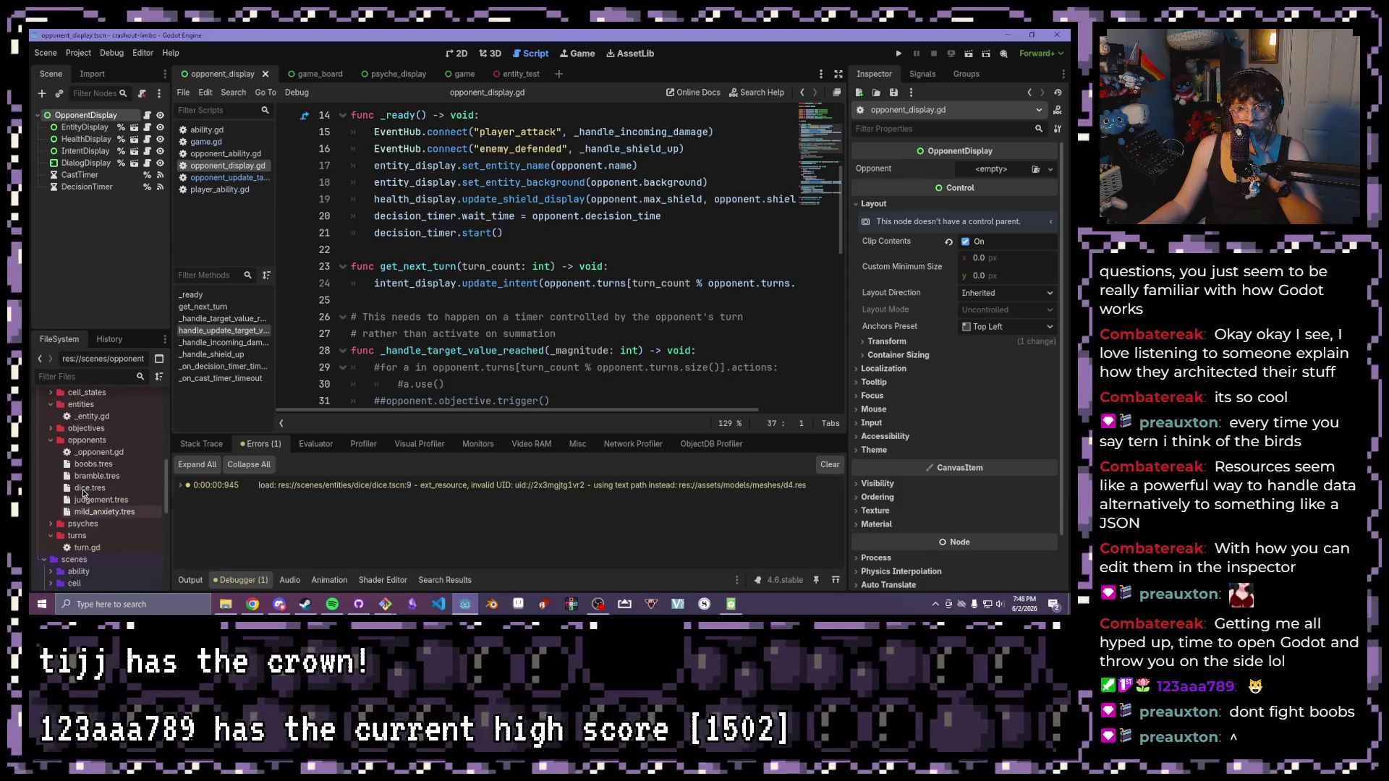
pyautogui.scroll(2, 72, 510)
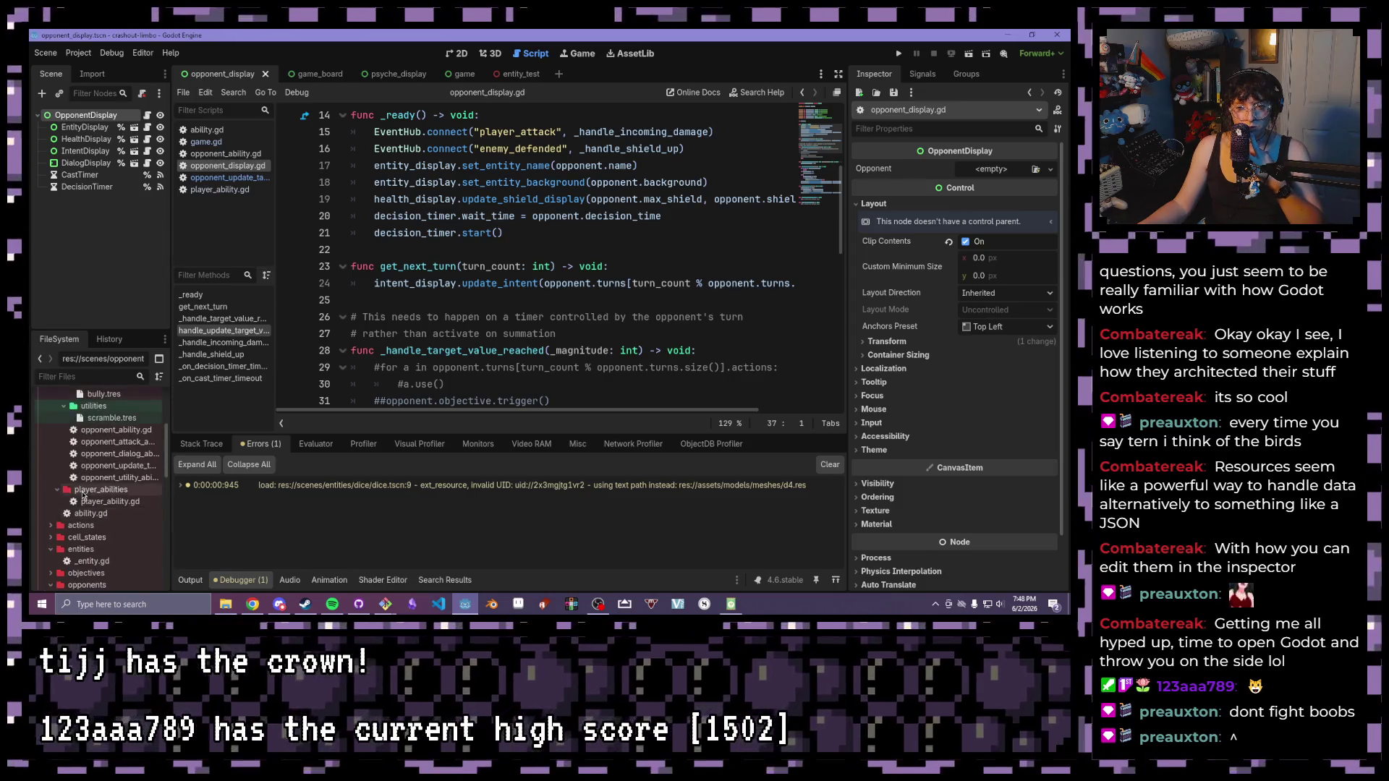
# - Expand resources/actions and open update_target_value_action.gd
pyautogui.click(51, 526)
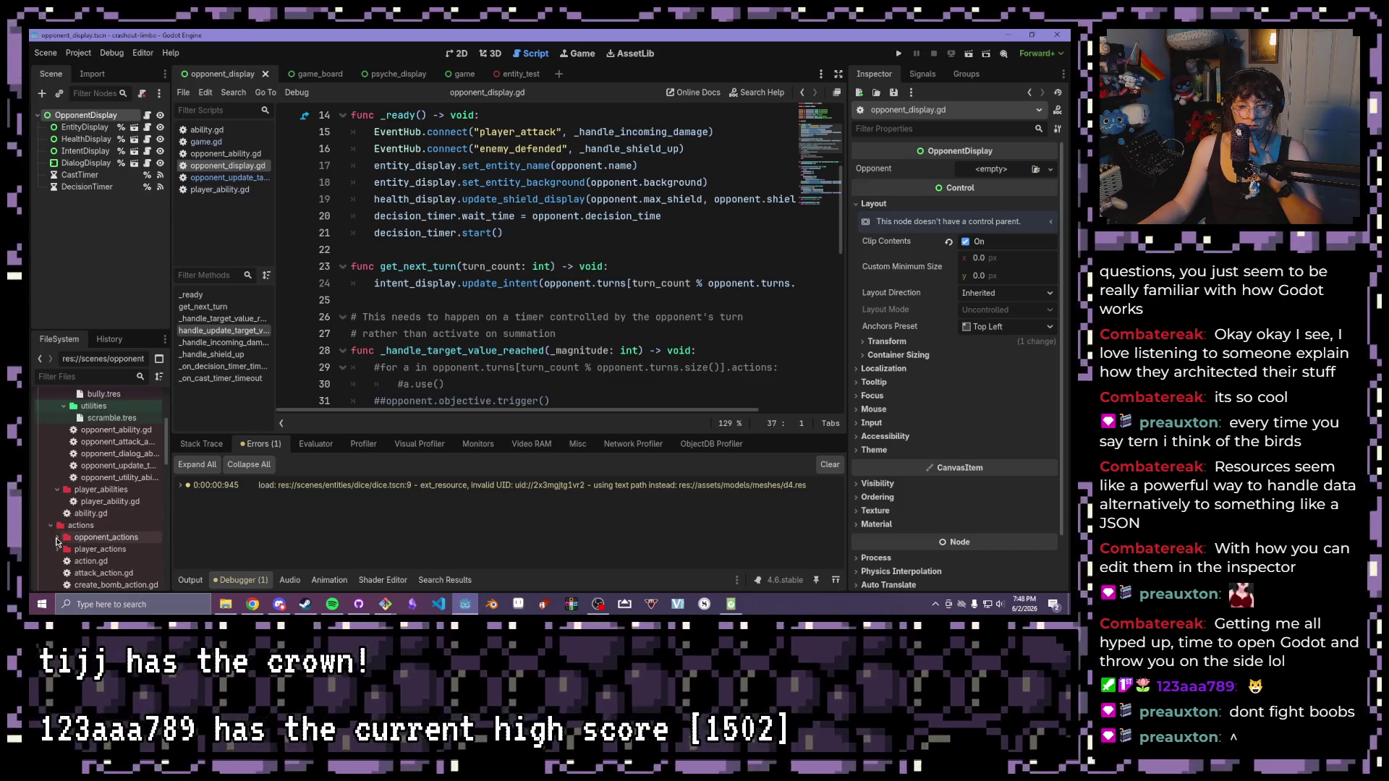
pyautogui.scroll(-3, 55, 539)
pyautogui.scroll(-3, 56, 541)
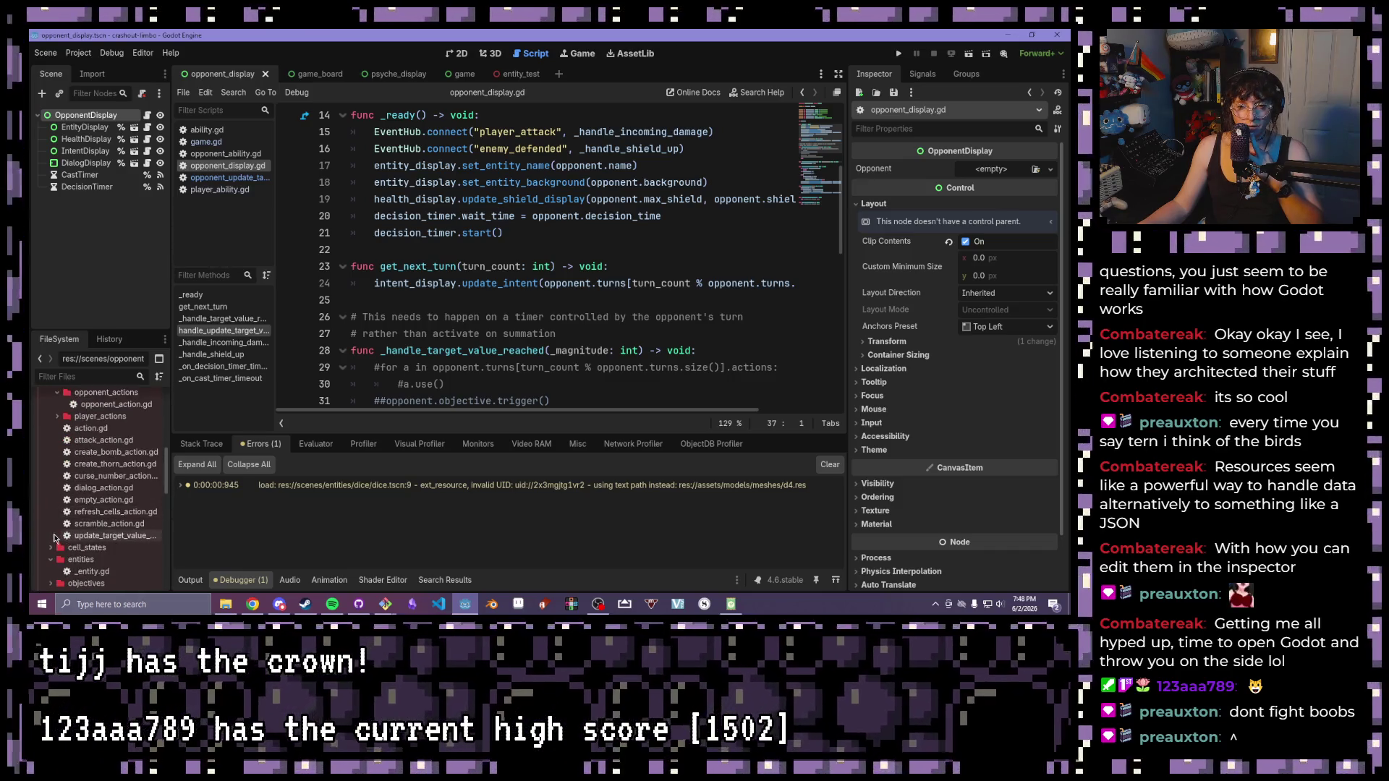
pyautogui.doubleClick(92, 537)
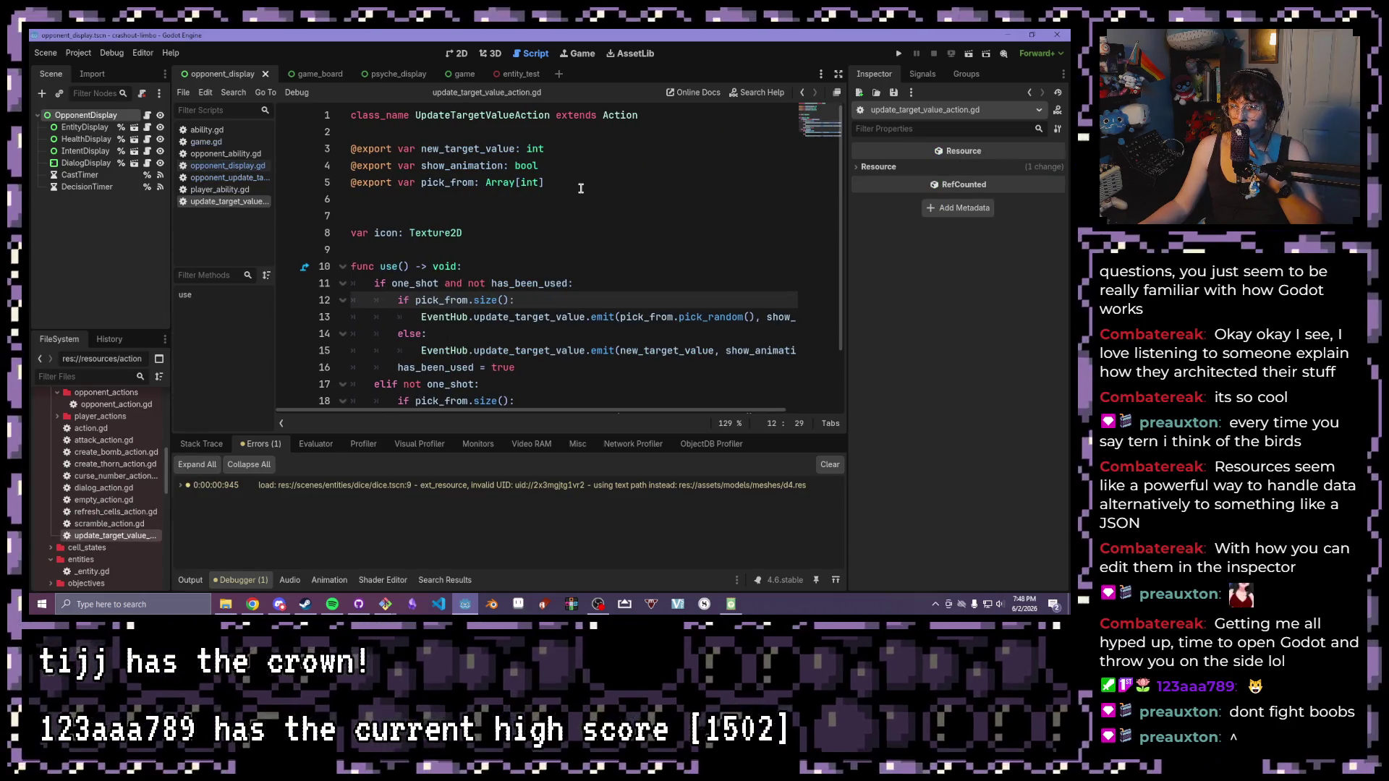
# - Rename IntentDisplay's _handle_update_target_value to handle_update_target_value and save intent_display.gd
pyautogui.scroll(-2, 581, 188)
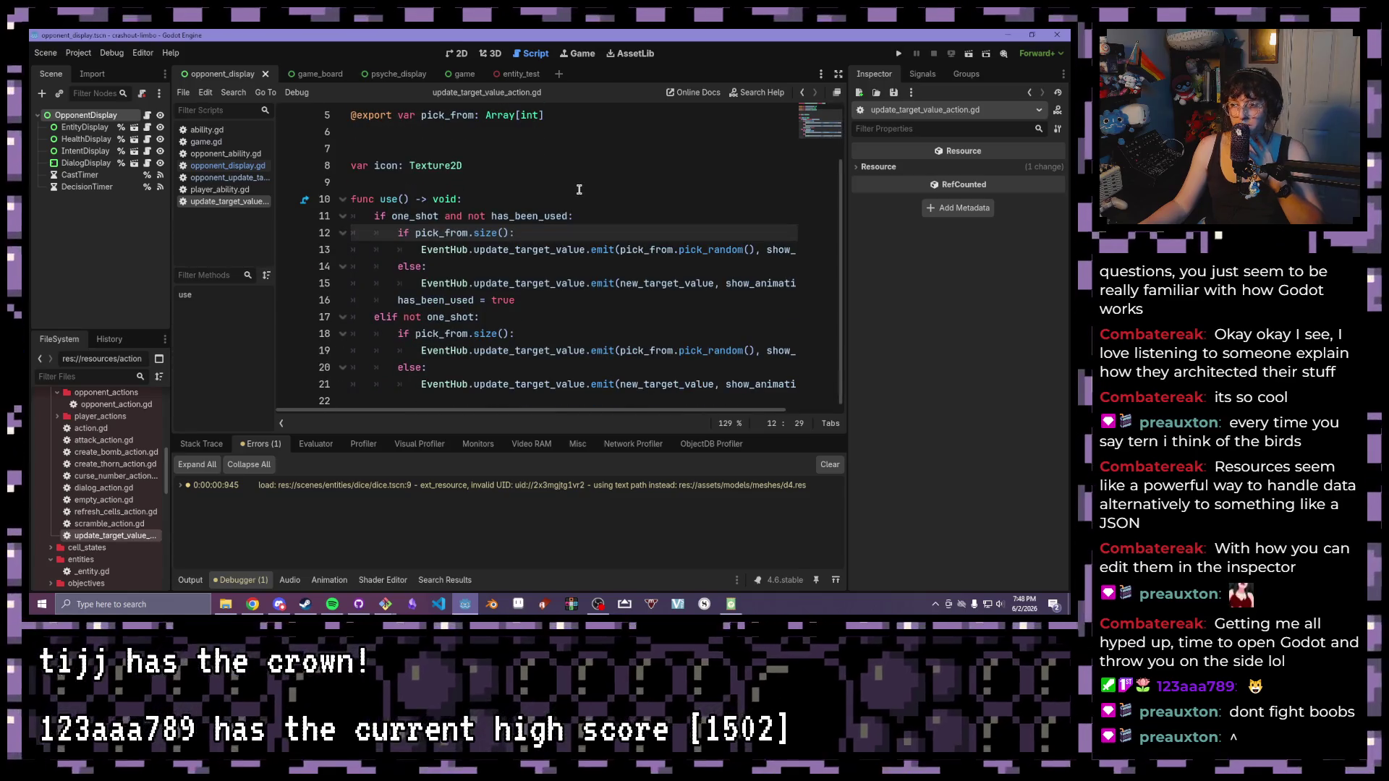
pyautogui.doubleClick(65, 152)
pyautogui.click(146, 156)
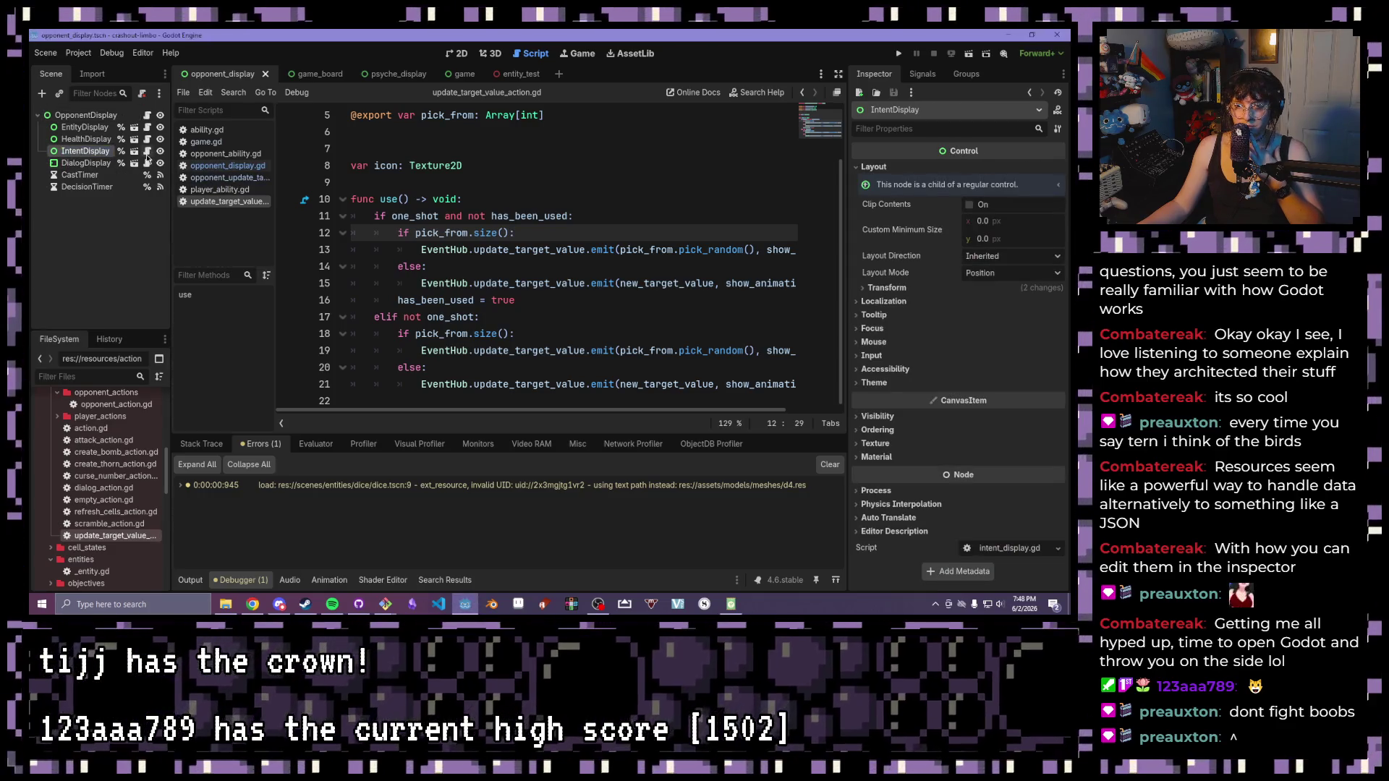
pyautogui.click(146, 155)
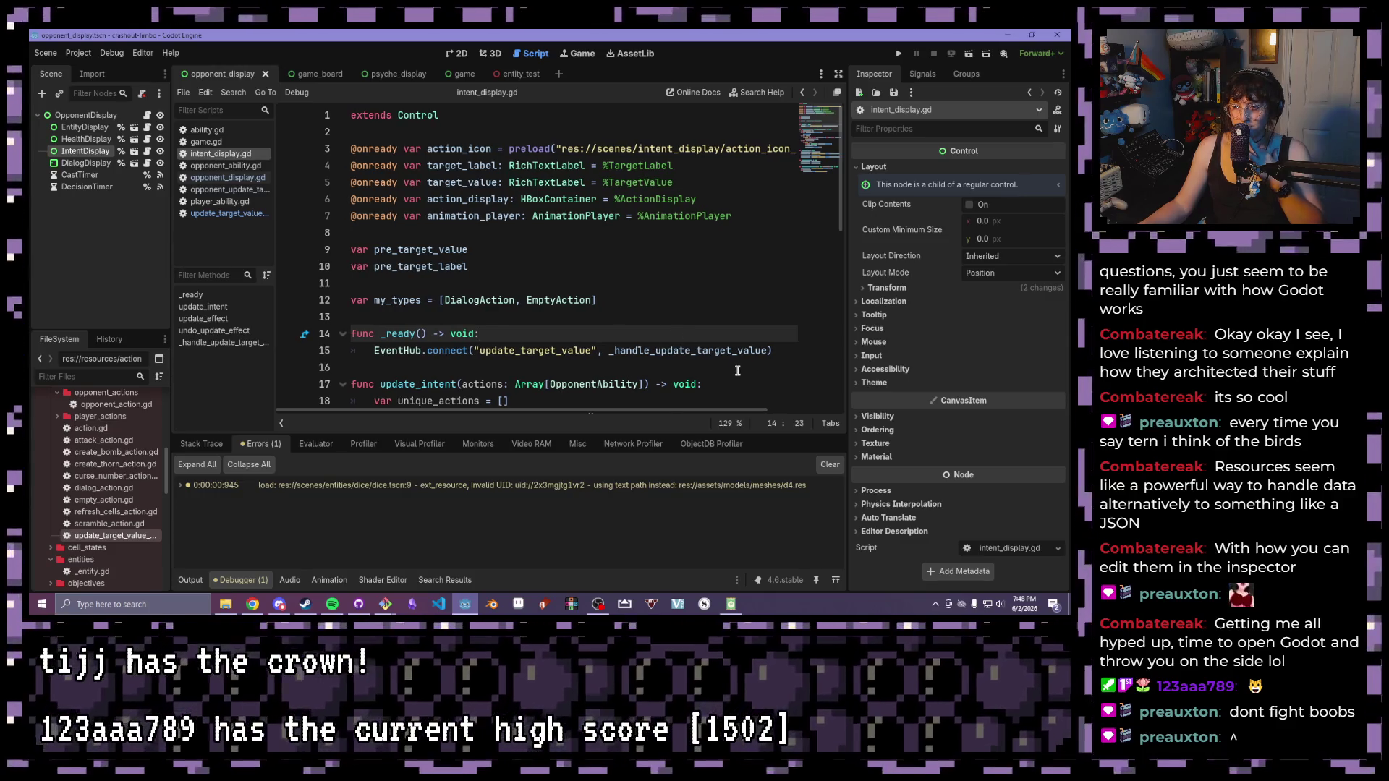
pyautogui.click(223, 342)
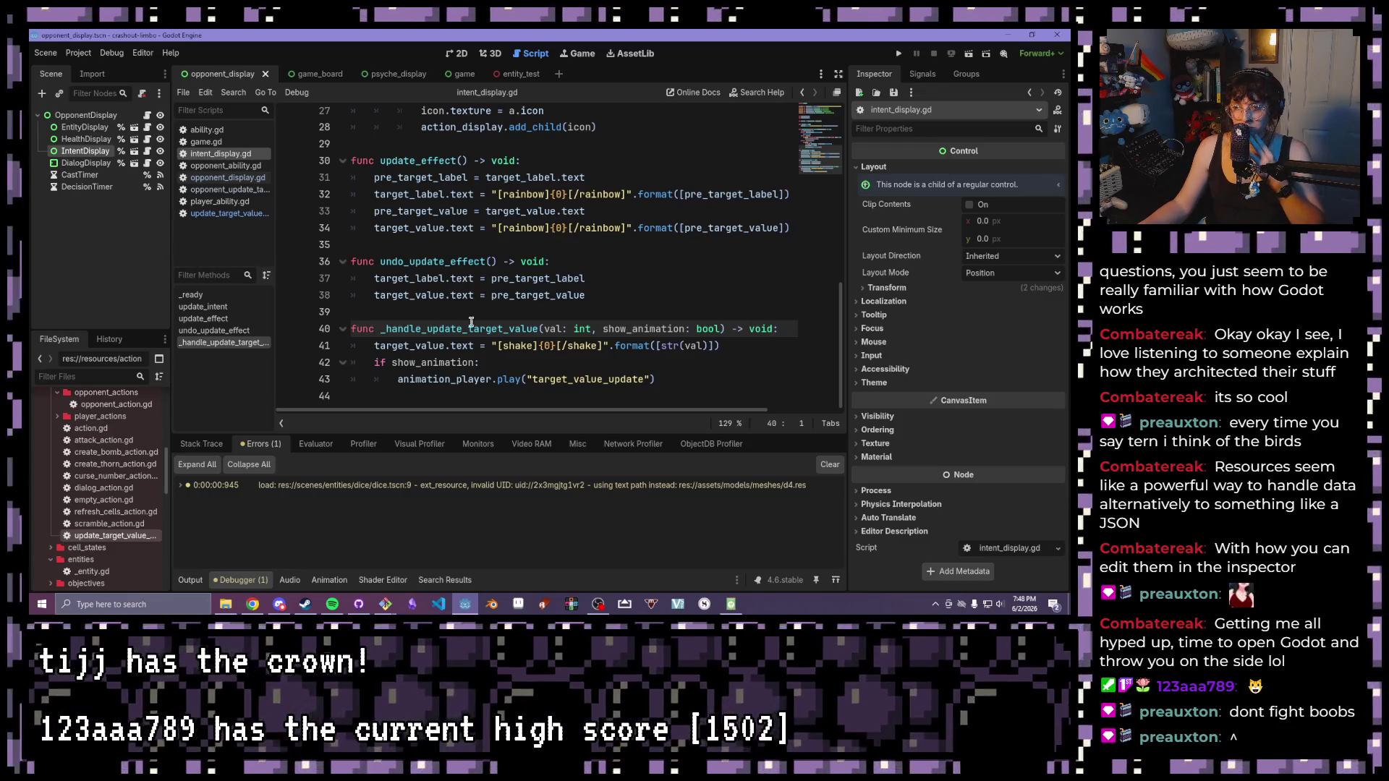
pyautogui.click(381, 328)
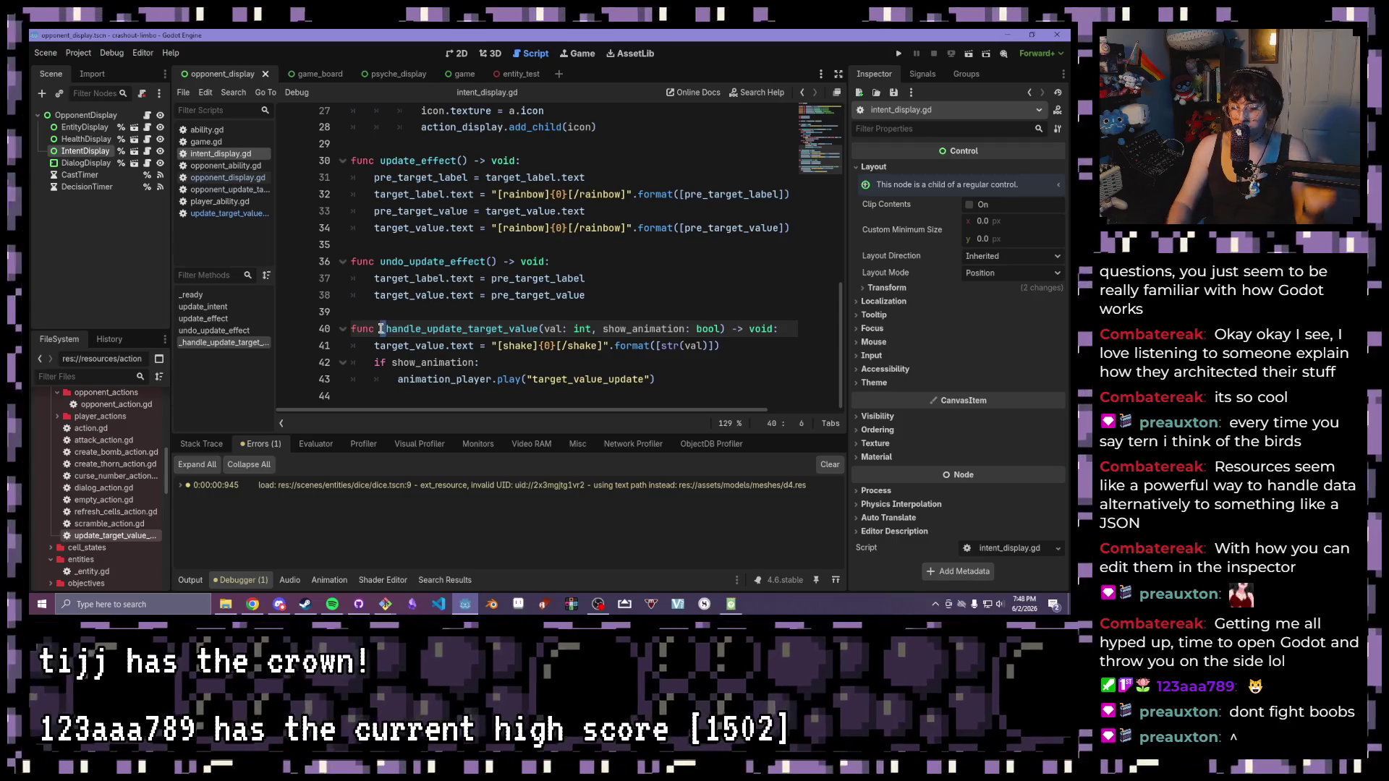
pyautogui.press('Delete')
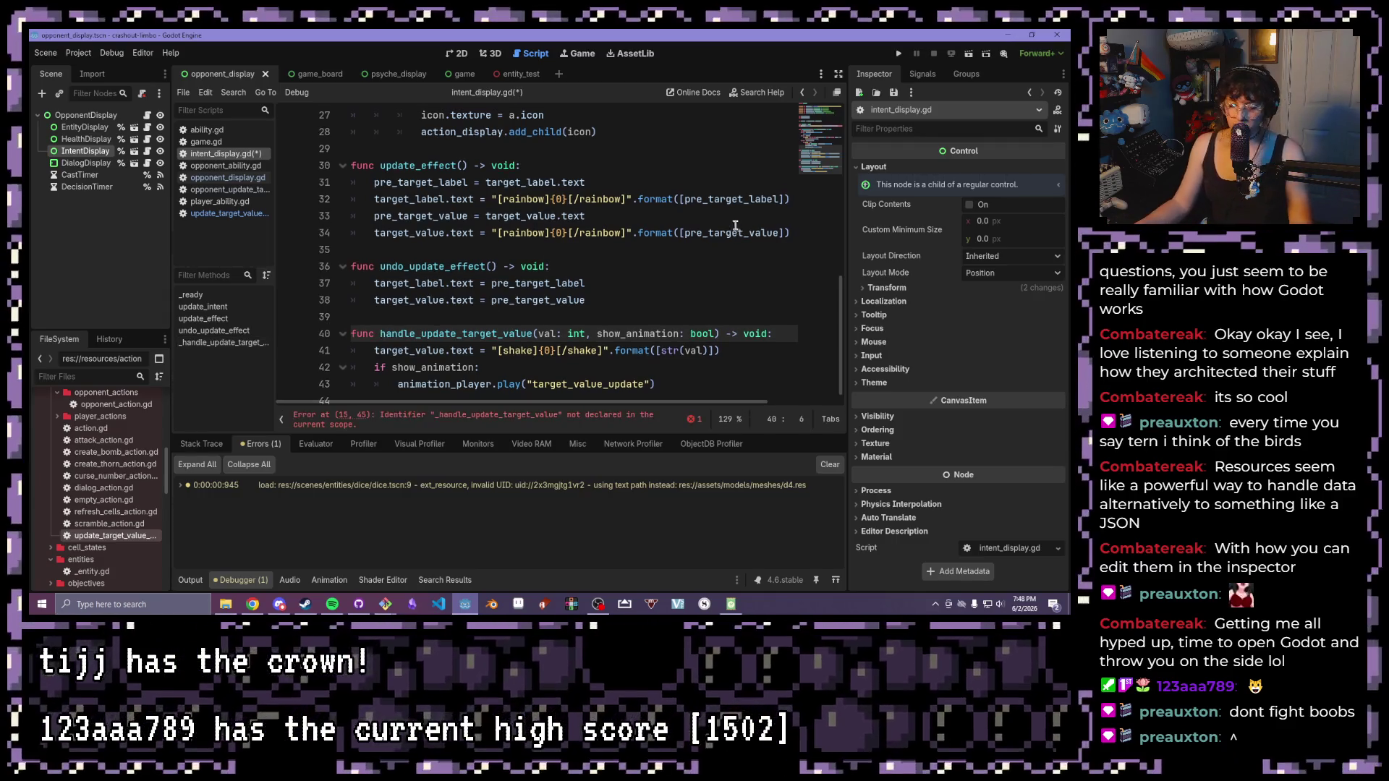
pyautogui.hotkey('ctrl', 's')
# - Delete the _ready function that connected the handler to update_target_value
pyautogui.scroll(8, 766, 289)
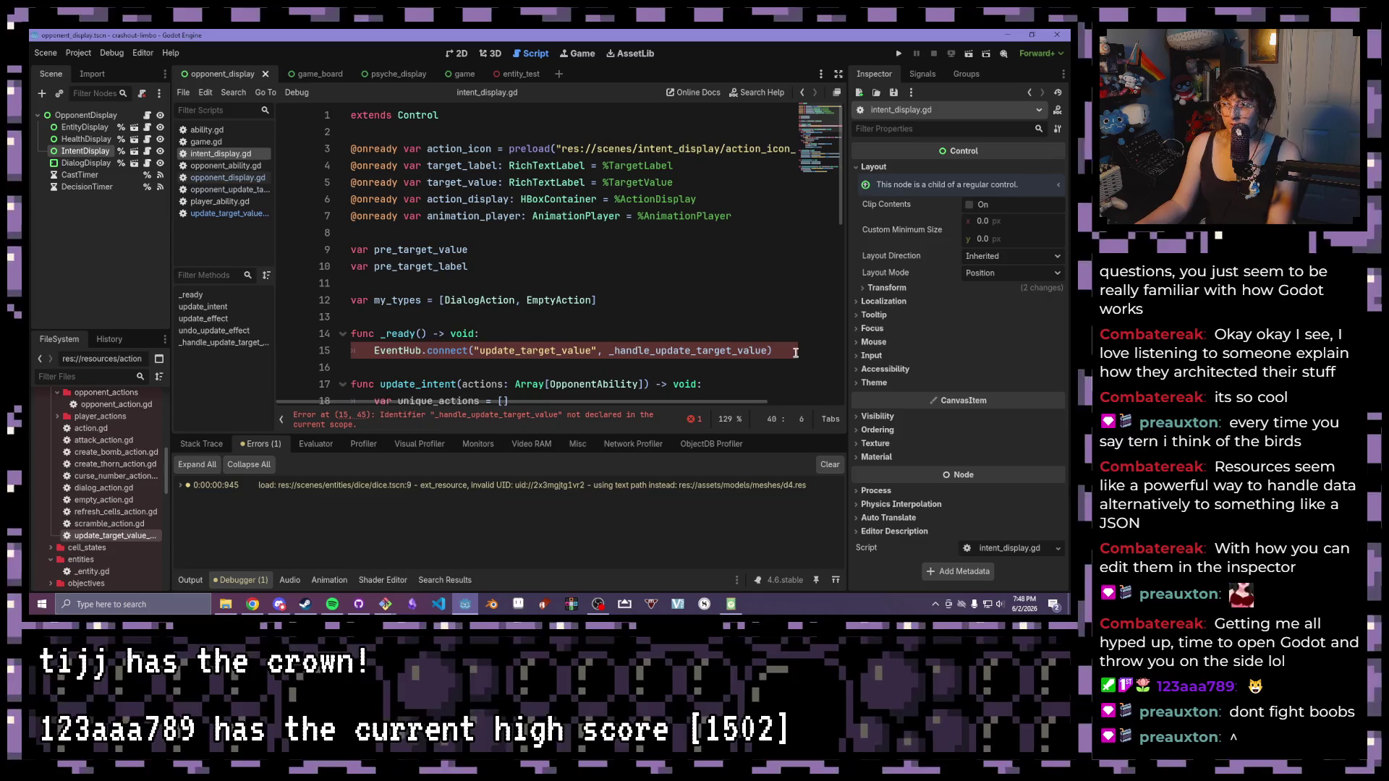
pyautogui.moveTo(795, 352); pyautogui.dragTo(351, 333)
pyautogui.press('BackSpace')
pyautogui.press('BackSpace')
pyautogui.press('BackSpace')
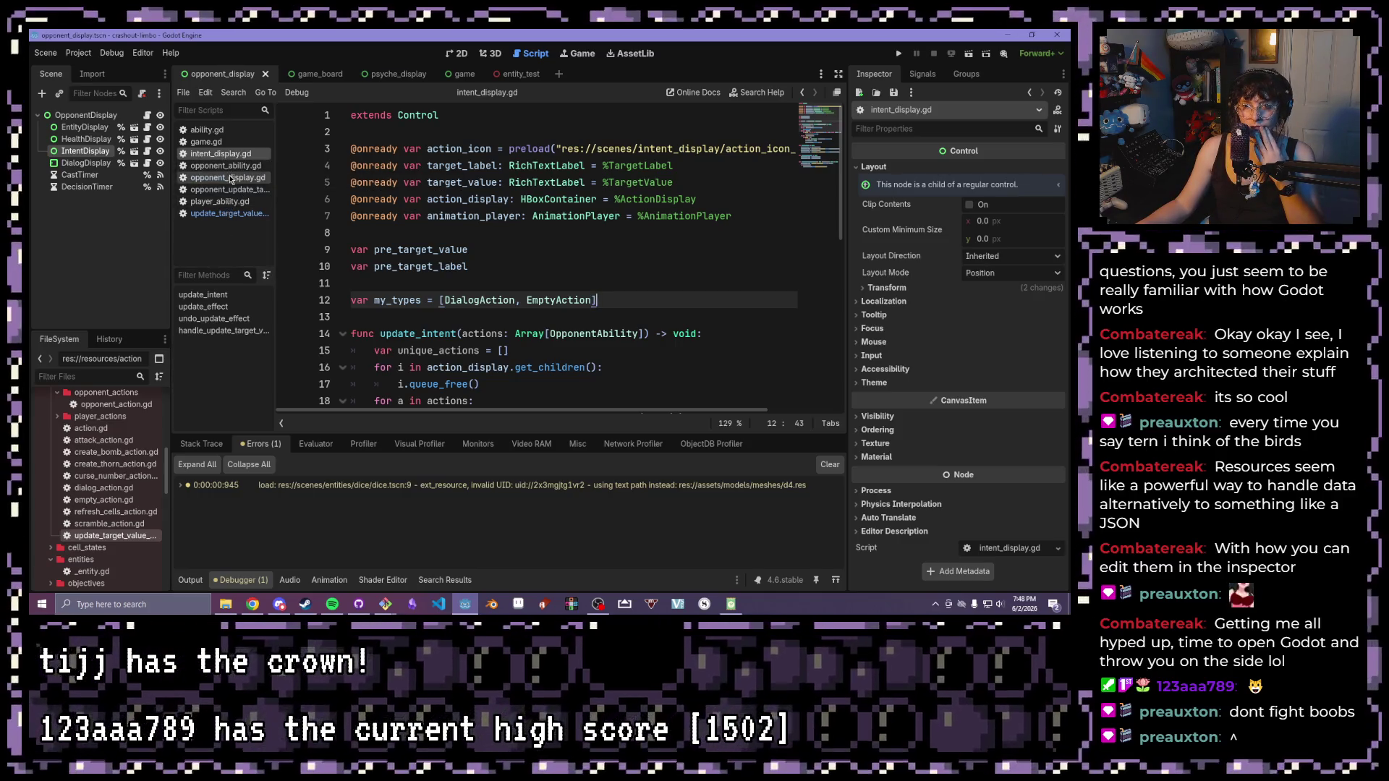
# - Below the target_value assignment in opponent_display.gd, start an intent_display.hand… call line
pyautogui.click(231, 178)
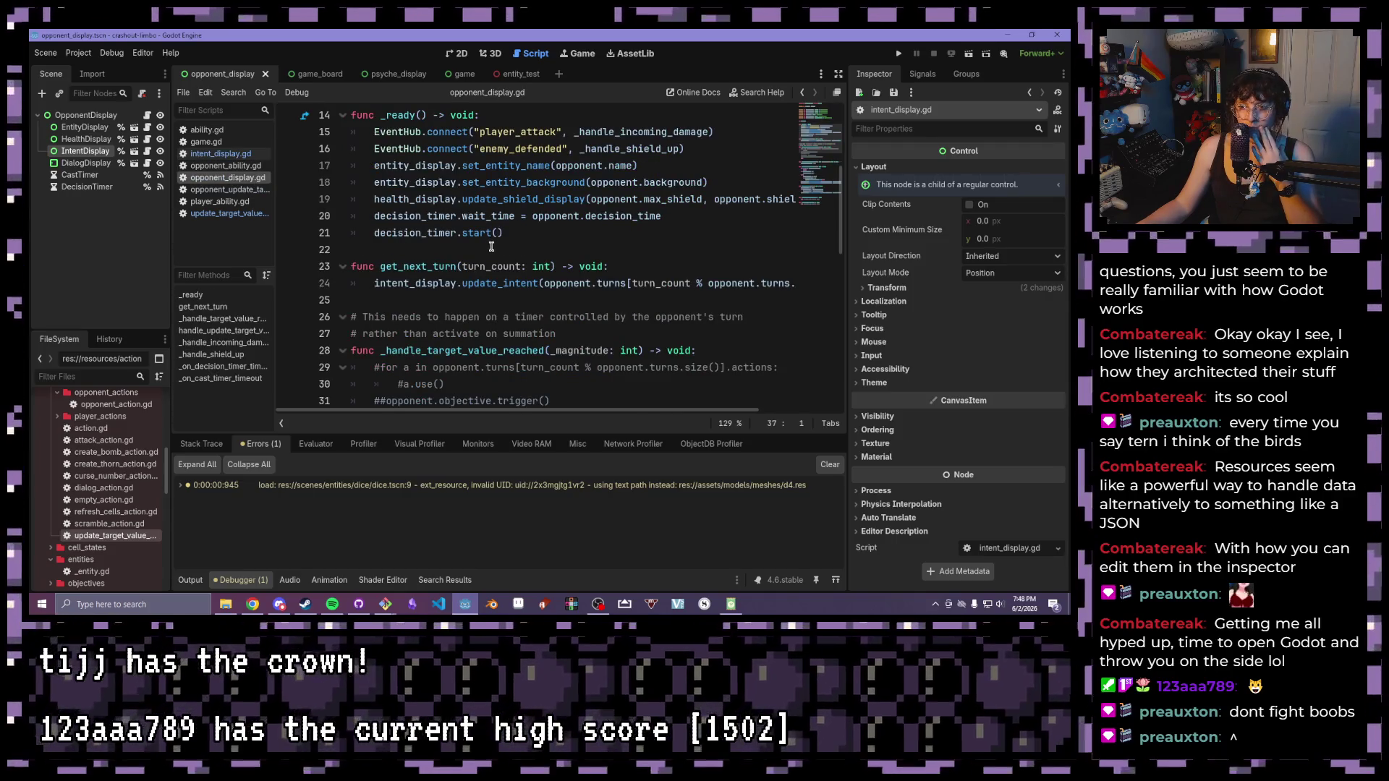
pyautogui.scroll(-8, 487, 246)
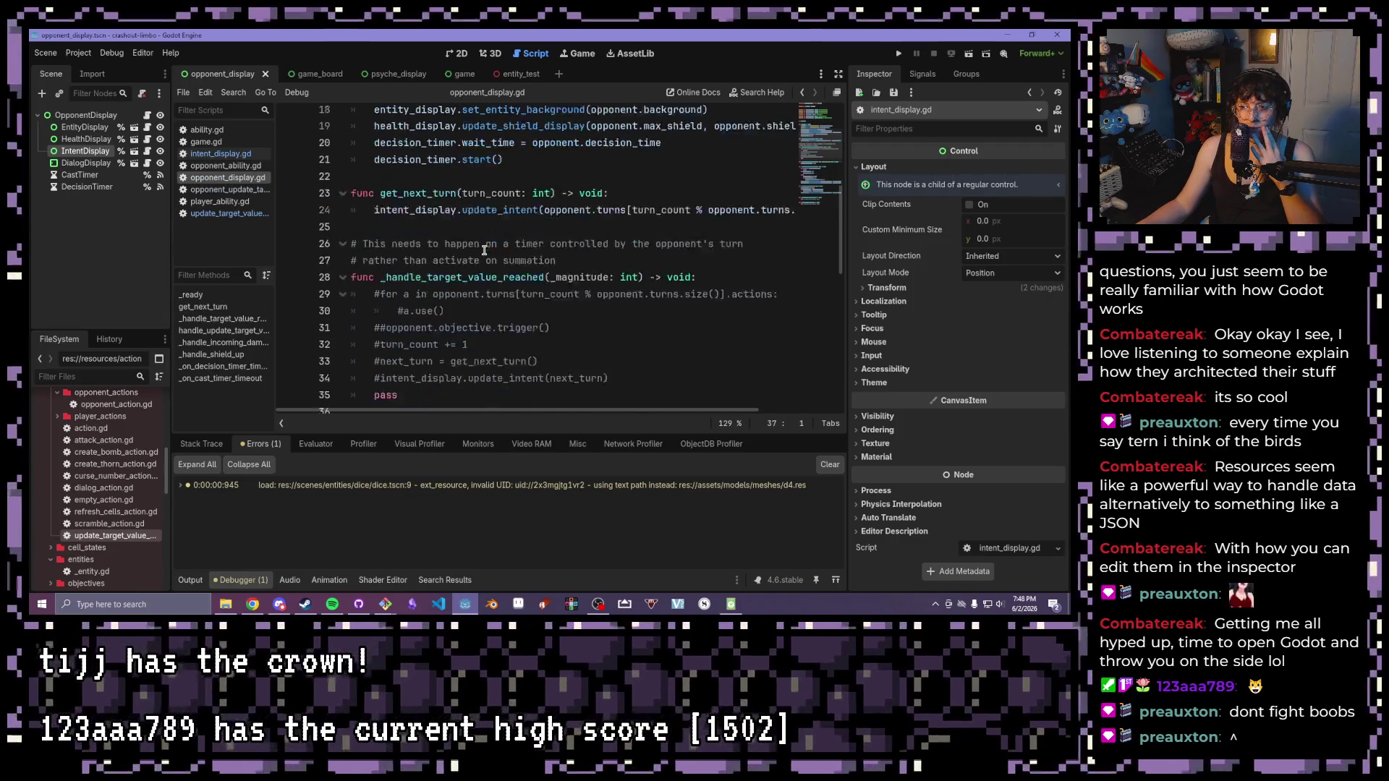
pyautogui.click(213, 333)
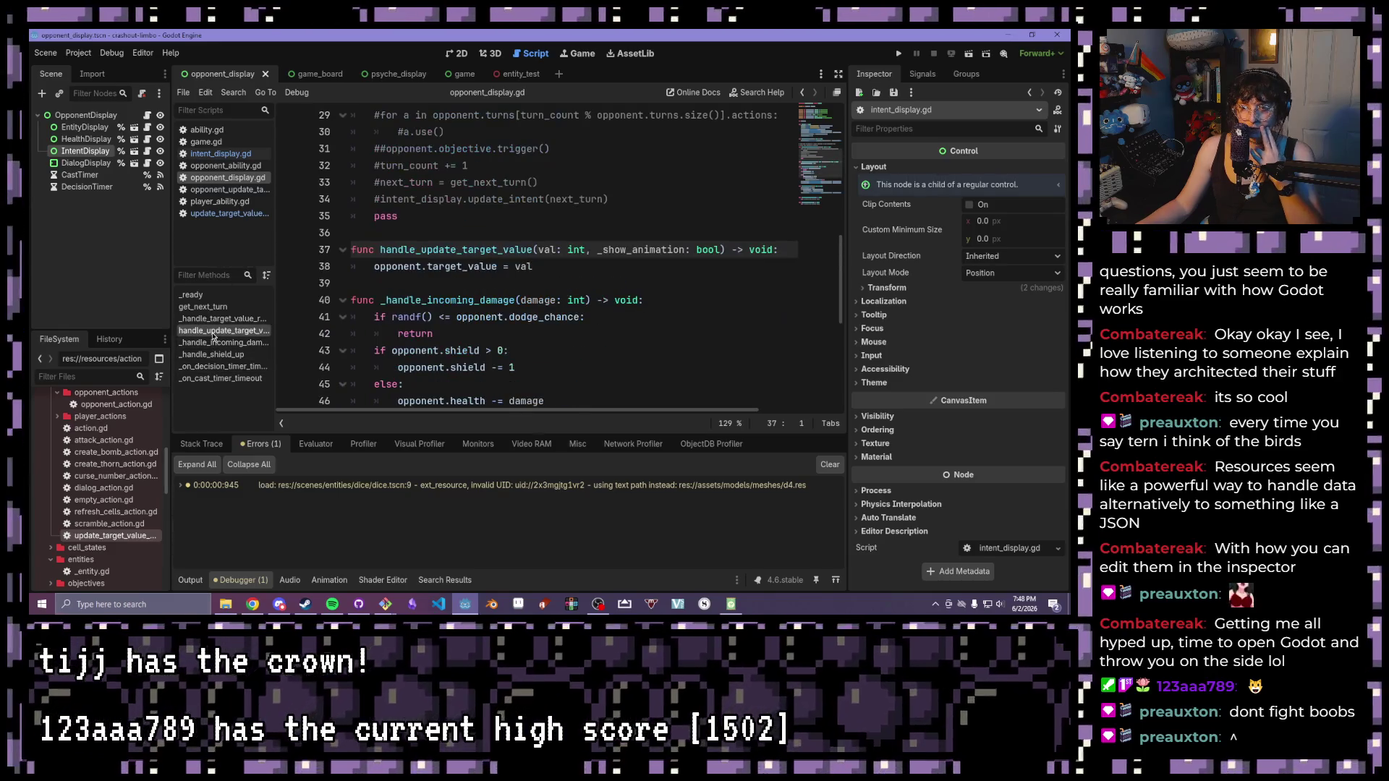
pyautogui.click(567, 265)
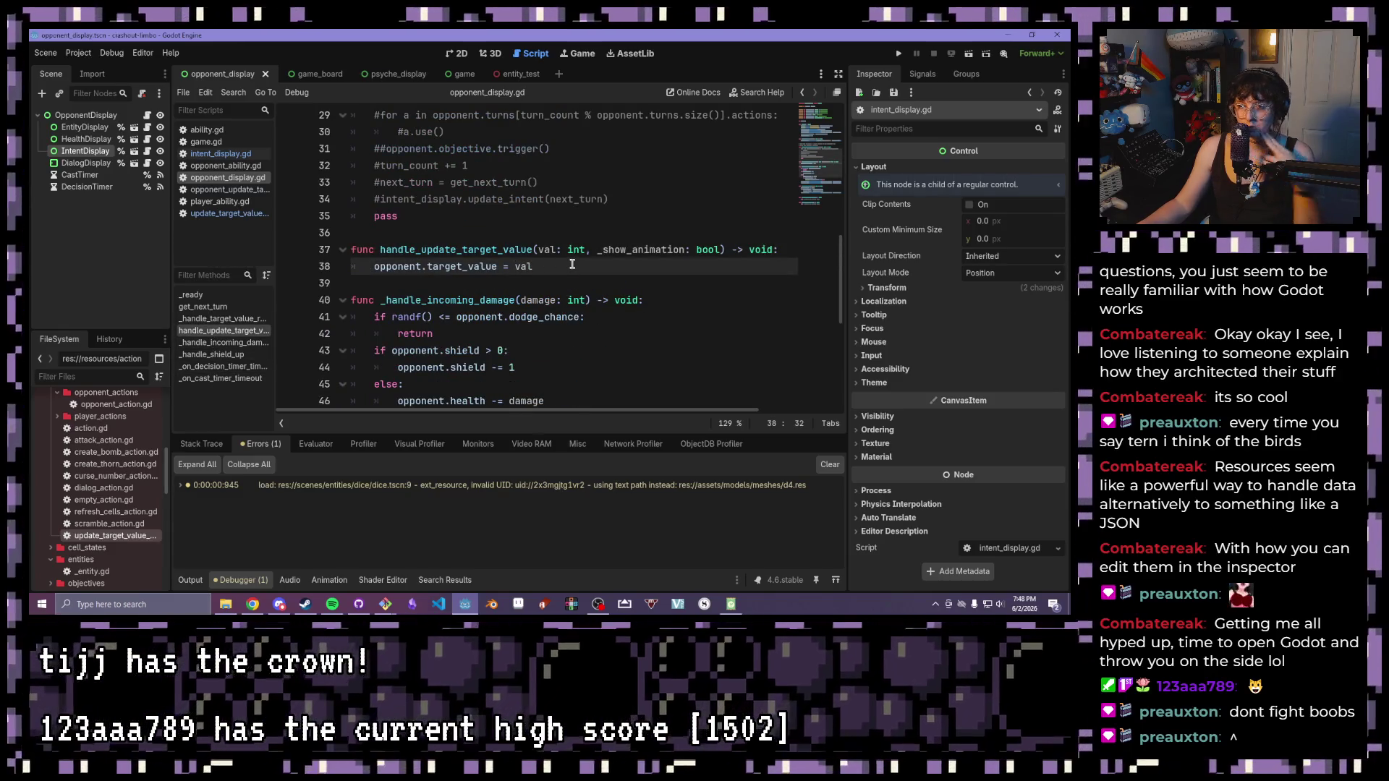
pyautogui.press('Return')
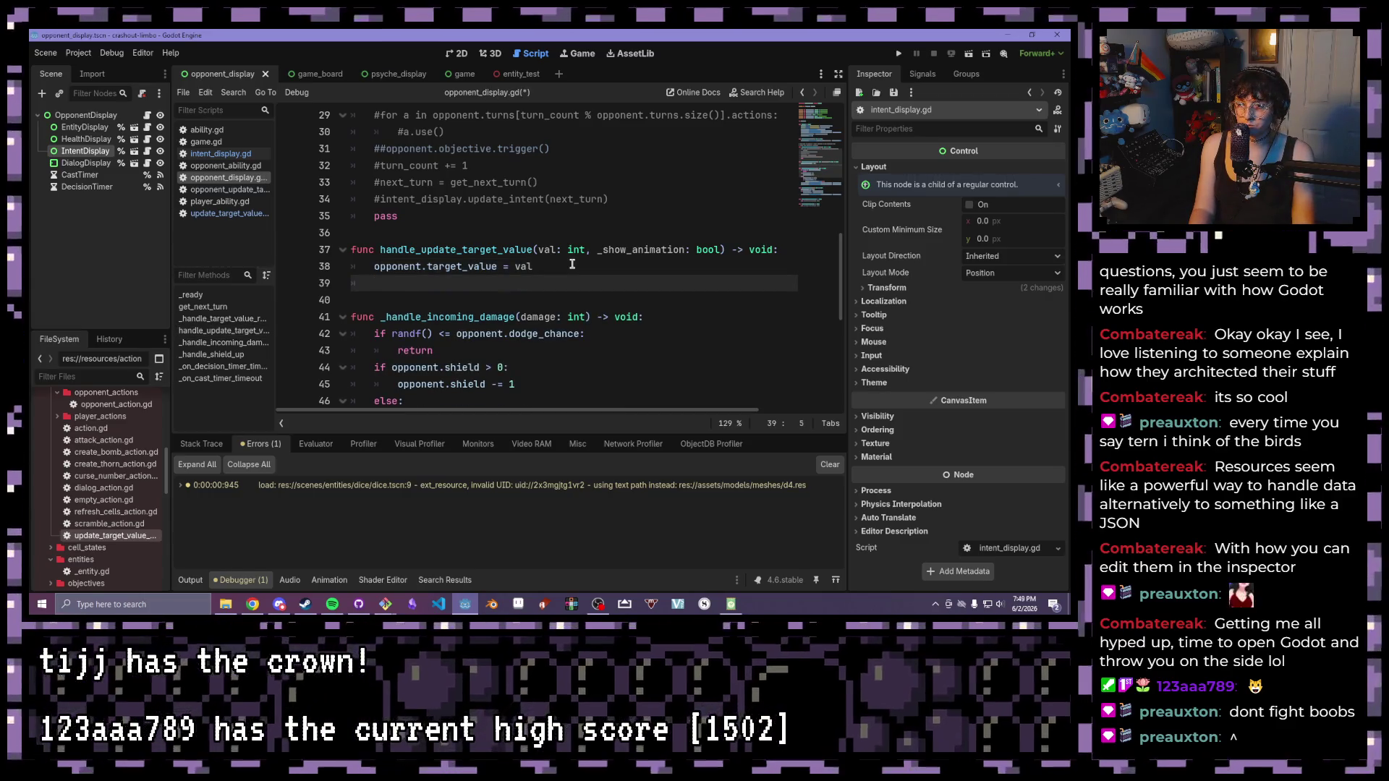
pyautogui.write('o')
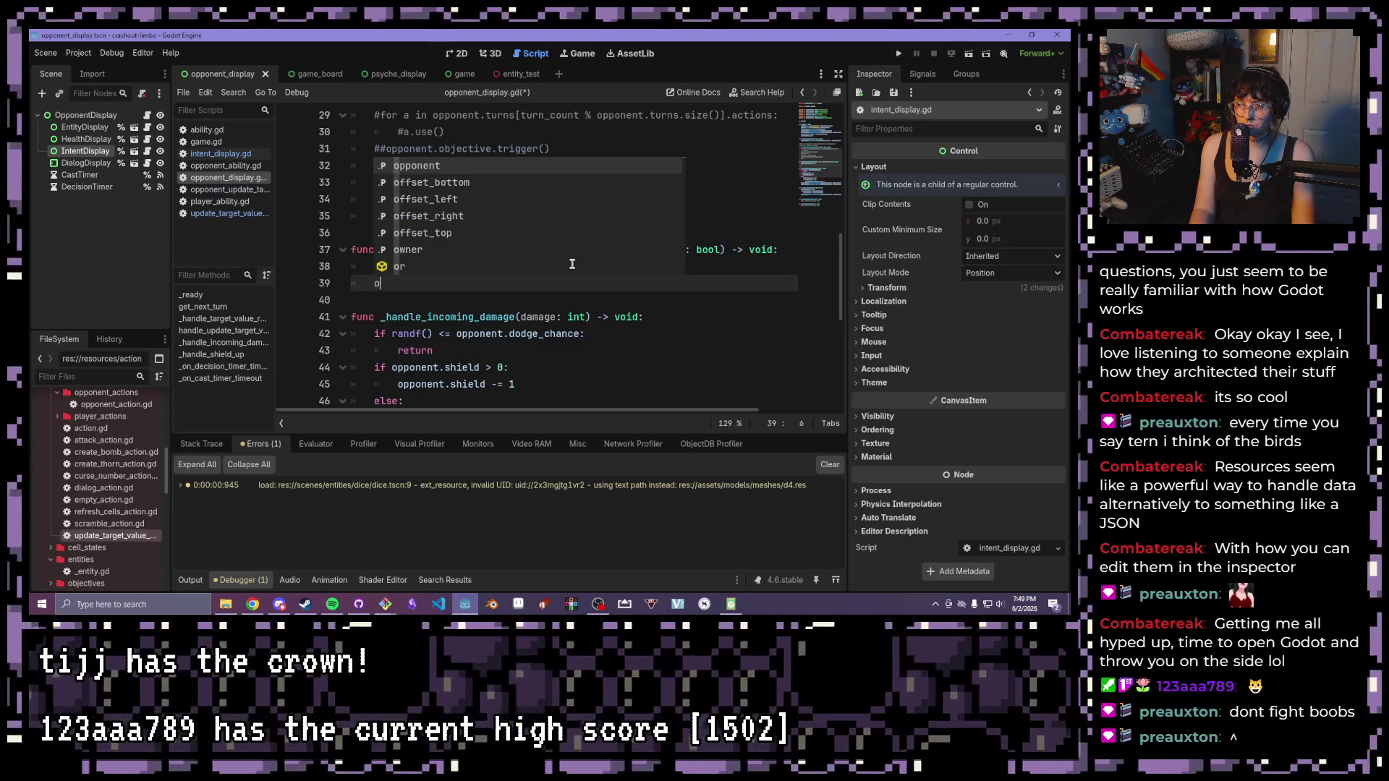
pyautogui.press('BackSpace')
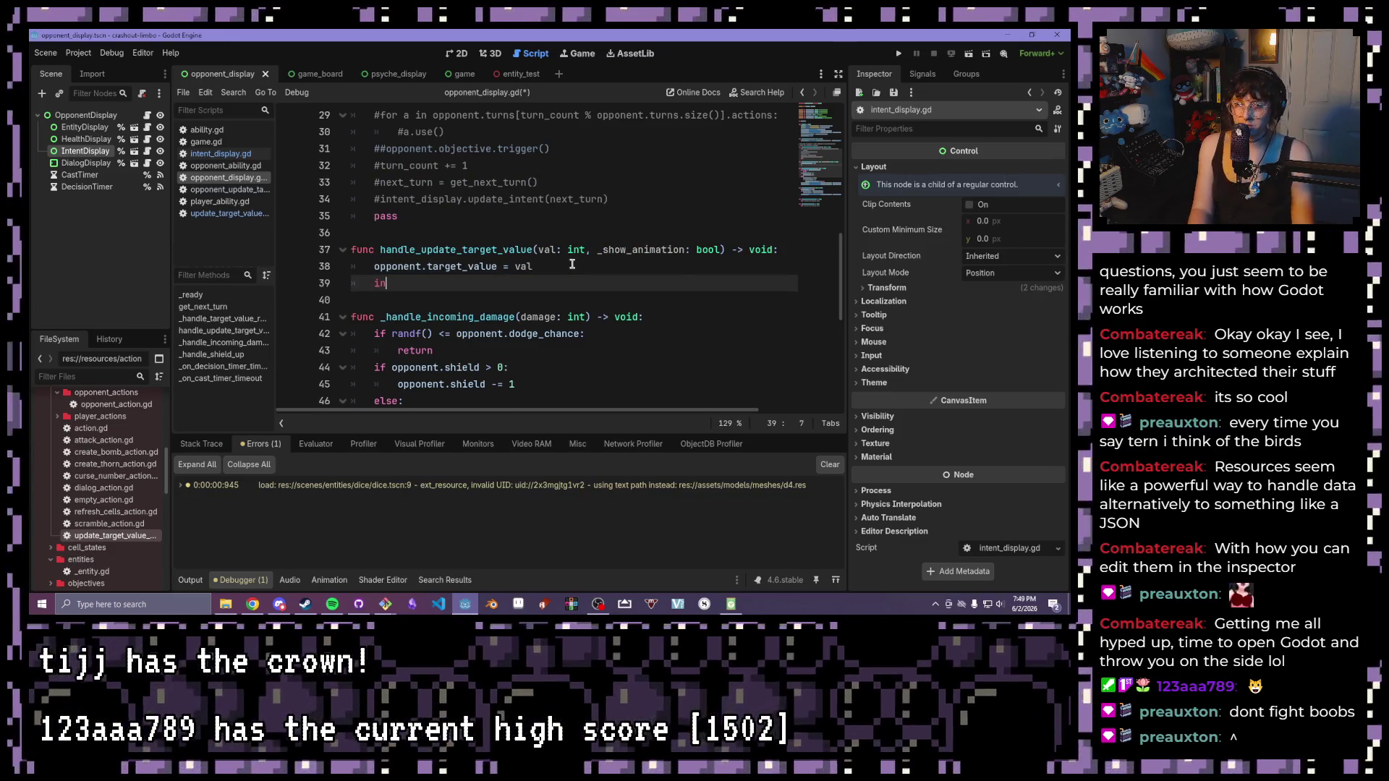
pyautogui.press('Return')
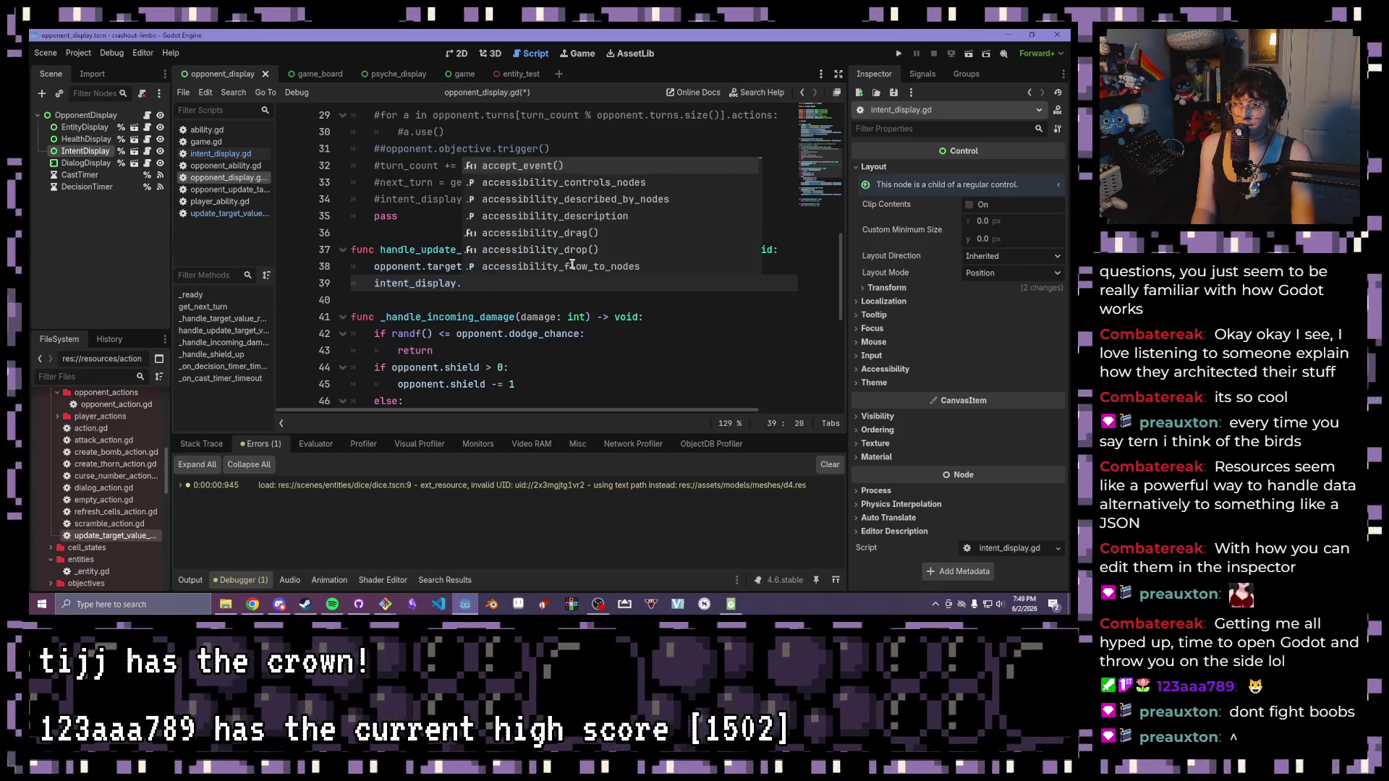
pyautogui.write('h')
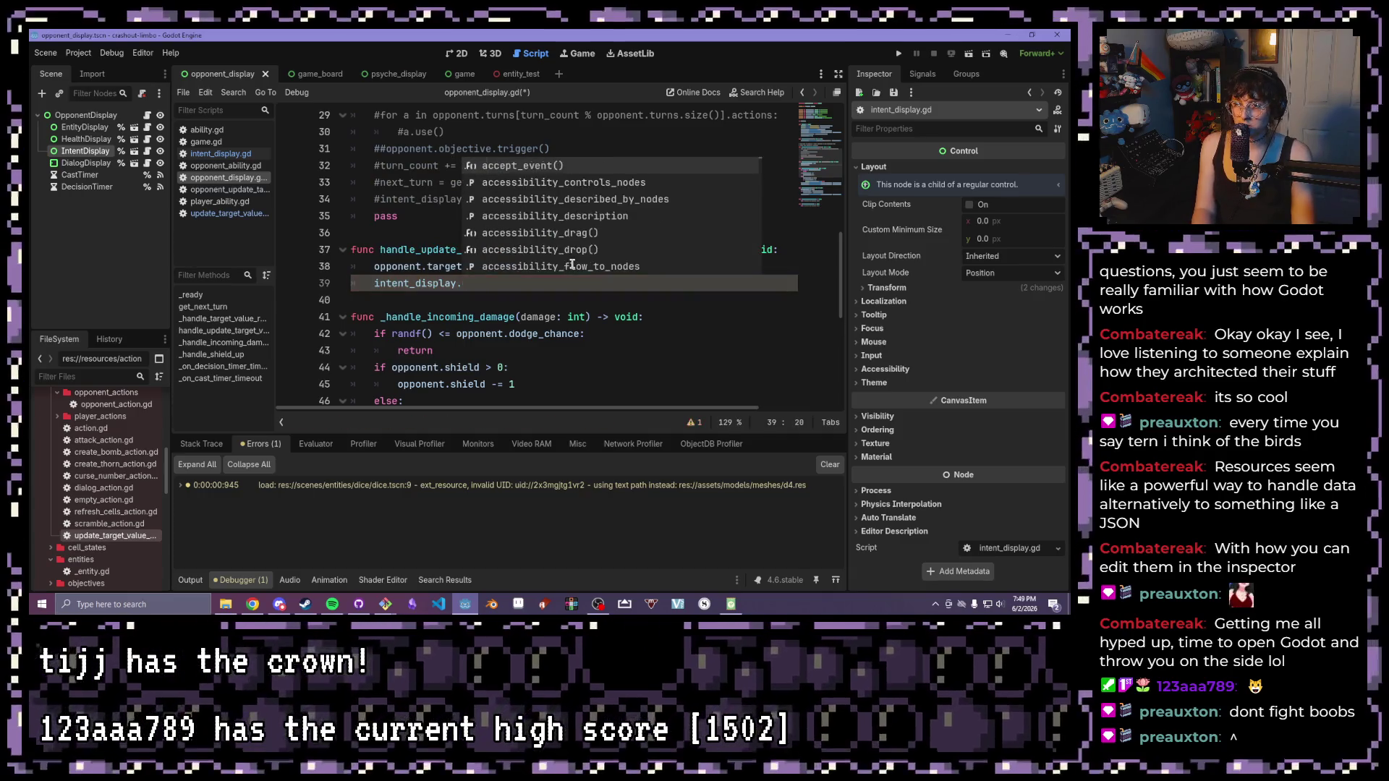
pyautogui.write('and')
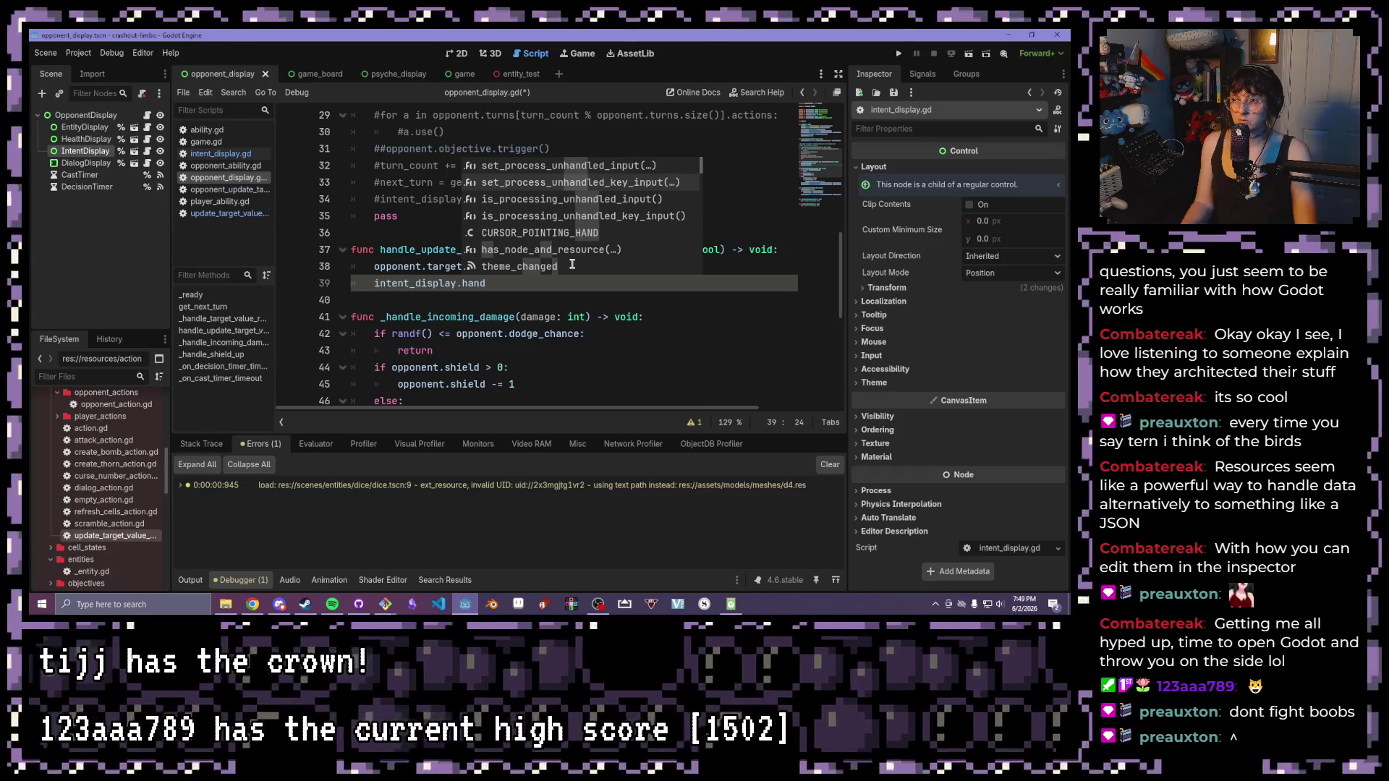
# - Switch to intent_display.gd from the script list
pyautogui.scroll(-5, 571, 264)
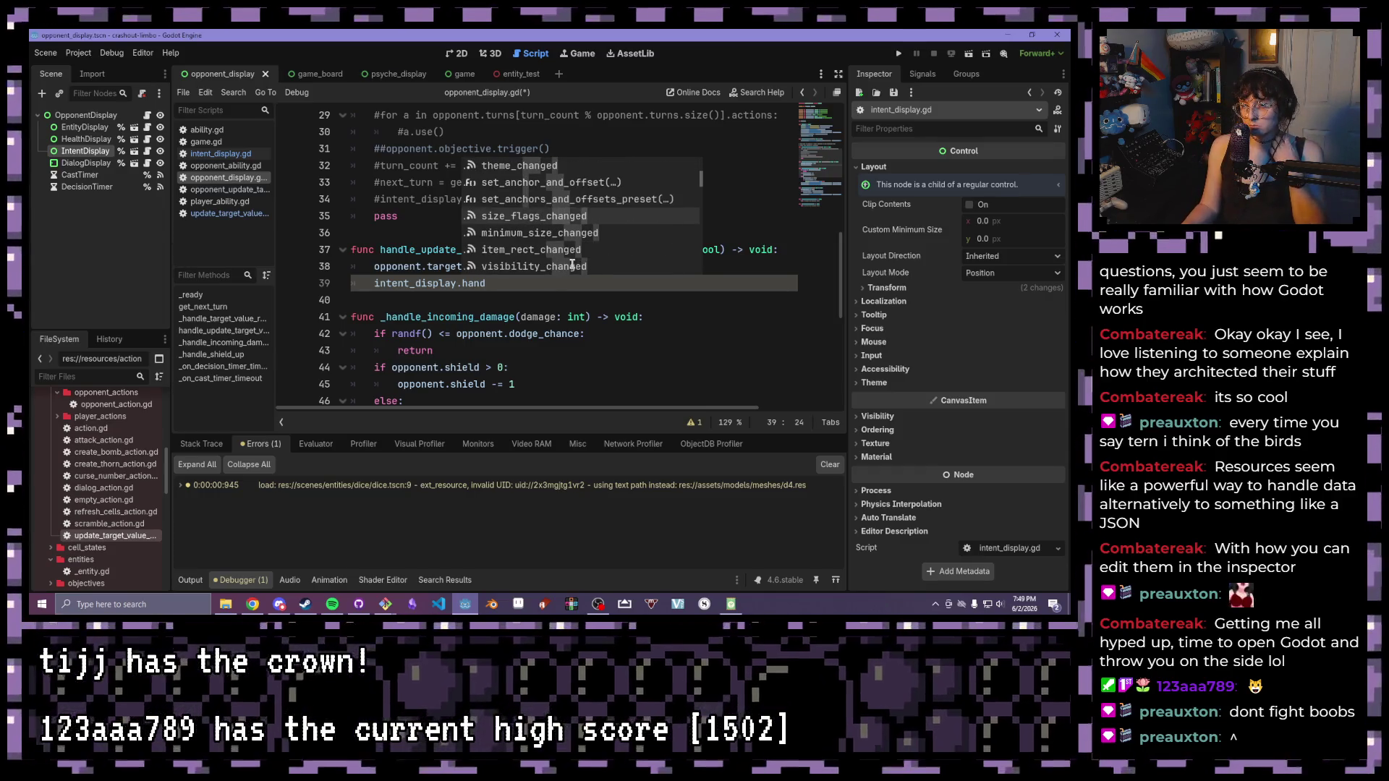
pyautogui.scroll(-1, 572, 265)
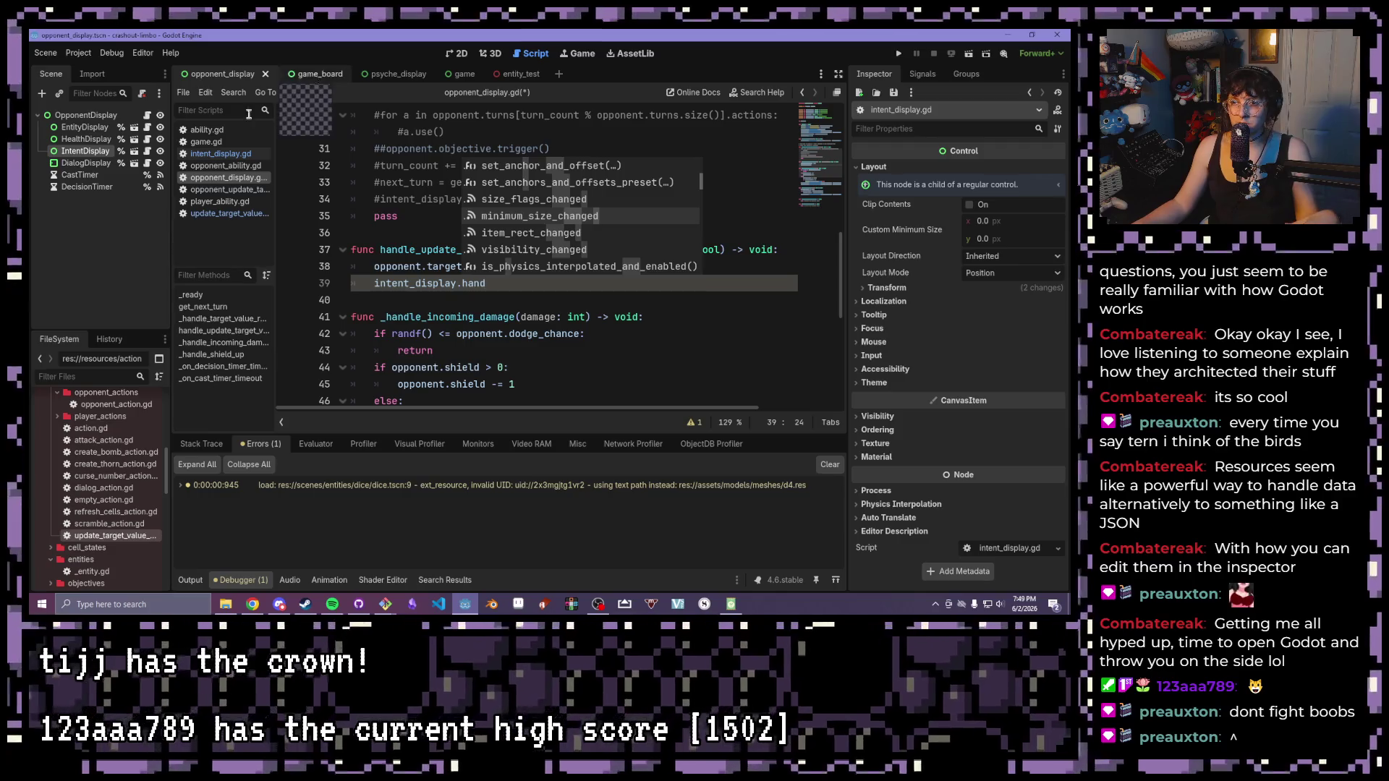
pyautogui.click(201, 154)
pyautogui.click(569, 275)
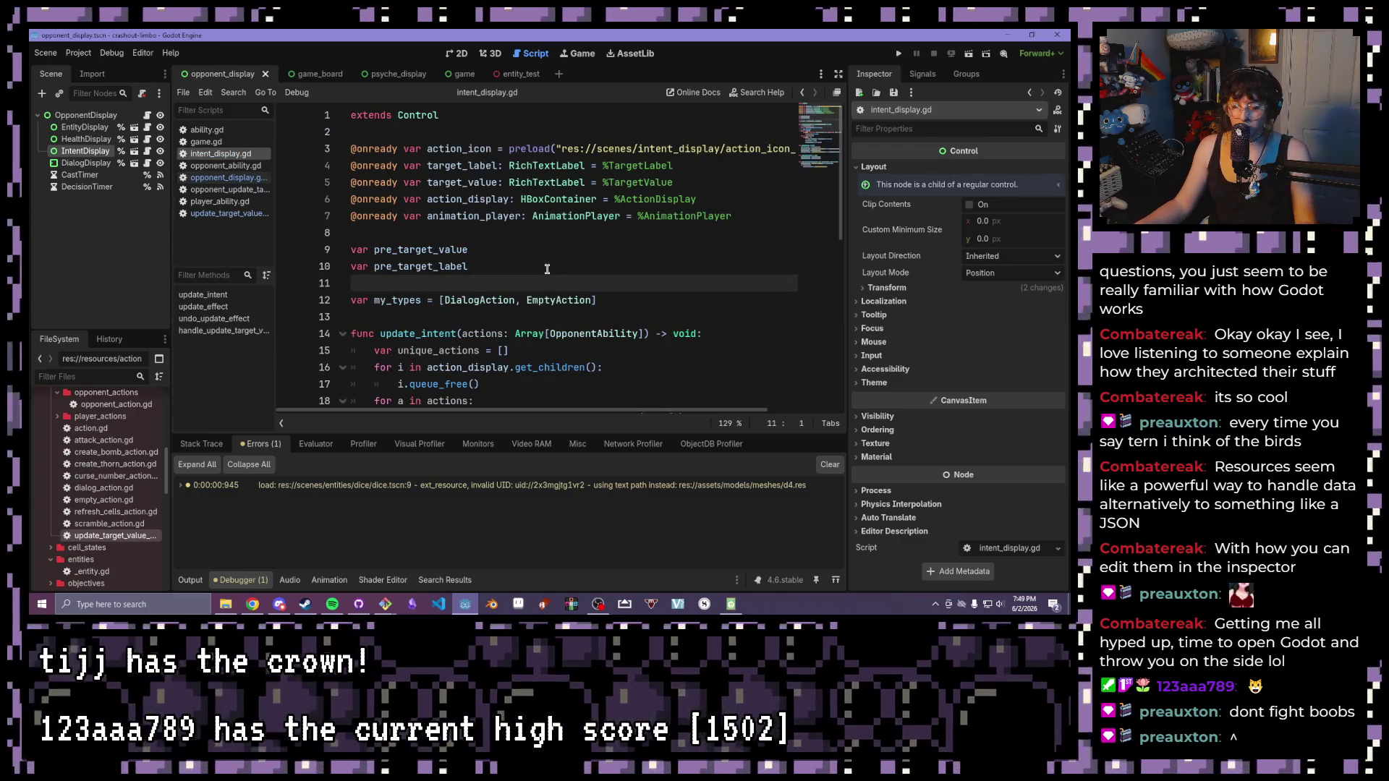
# - Copy handle_update_target_value from intent_display.gd and paste it over 'hand' on line 39
pyautogui.scroll(-4, 486, 285)
pyautogui.click(233, 331)
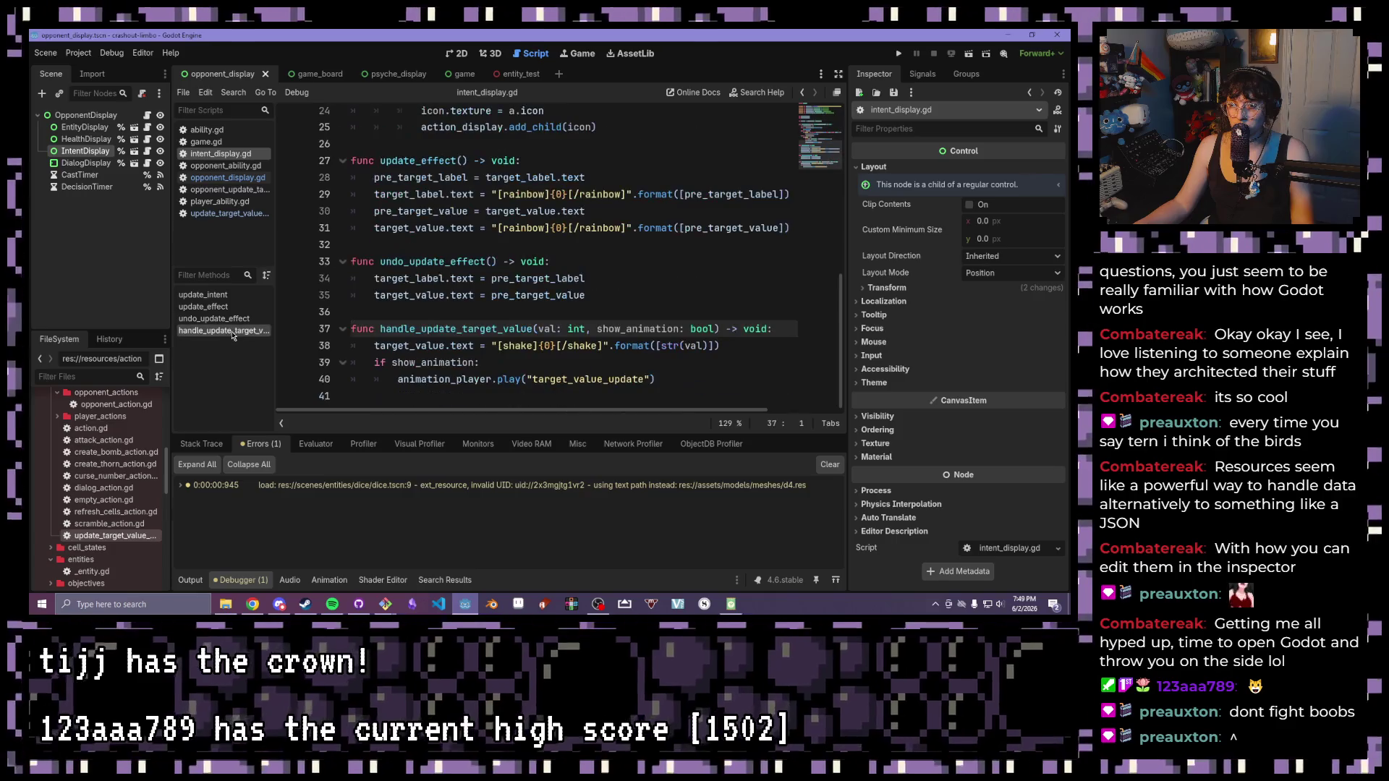
pyautogui.moveTo(379, 330); pyautogui.dragTo(536, 327)
pyautogui.hotkey('ctrl', 'c')
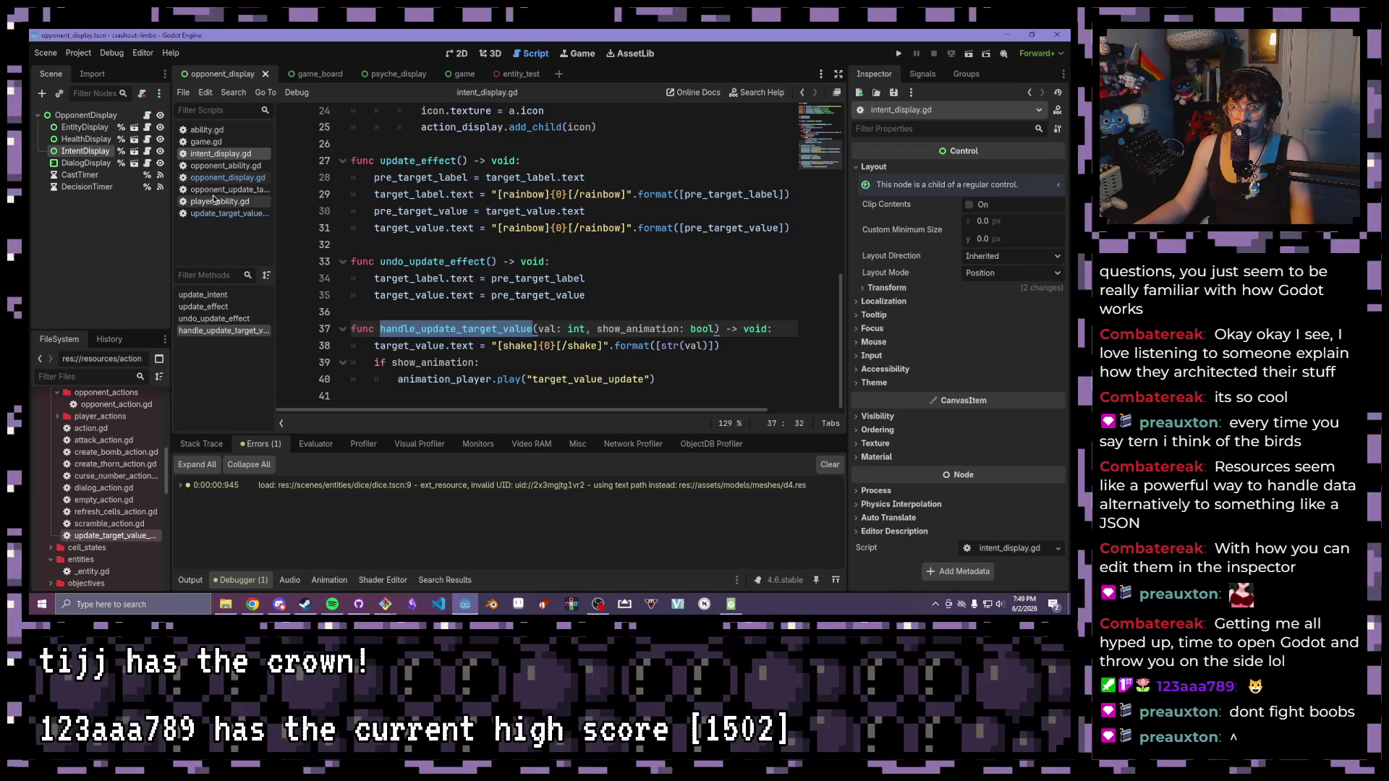
pyautogui.click(227, 178)
pyautogui.click(427, 312)
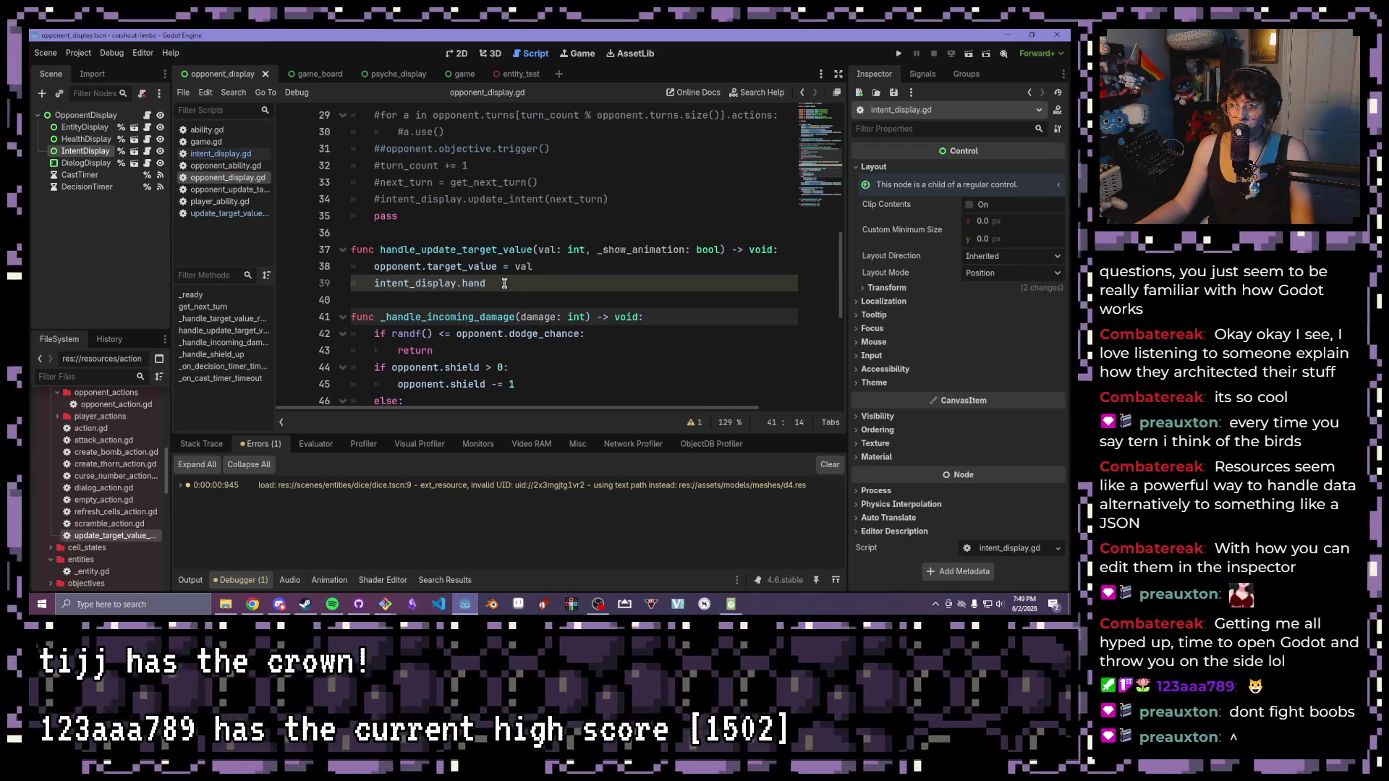
pyautogui.moveTo(504, 282); pyautogui.dragTo(463, 282)
pyautogui.hotkey('ctrl', 'v')
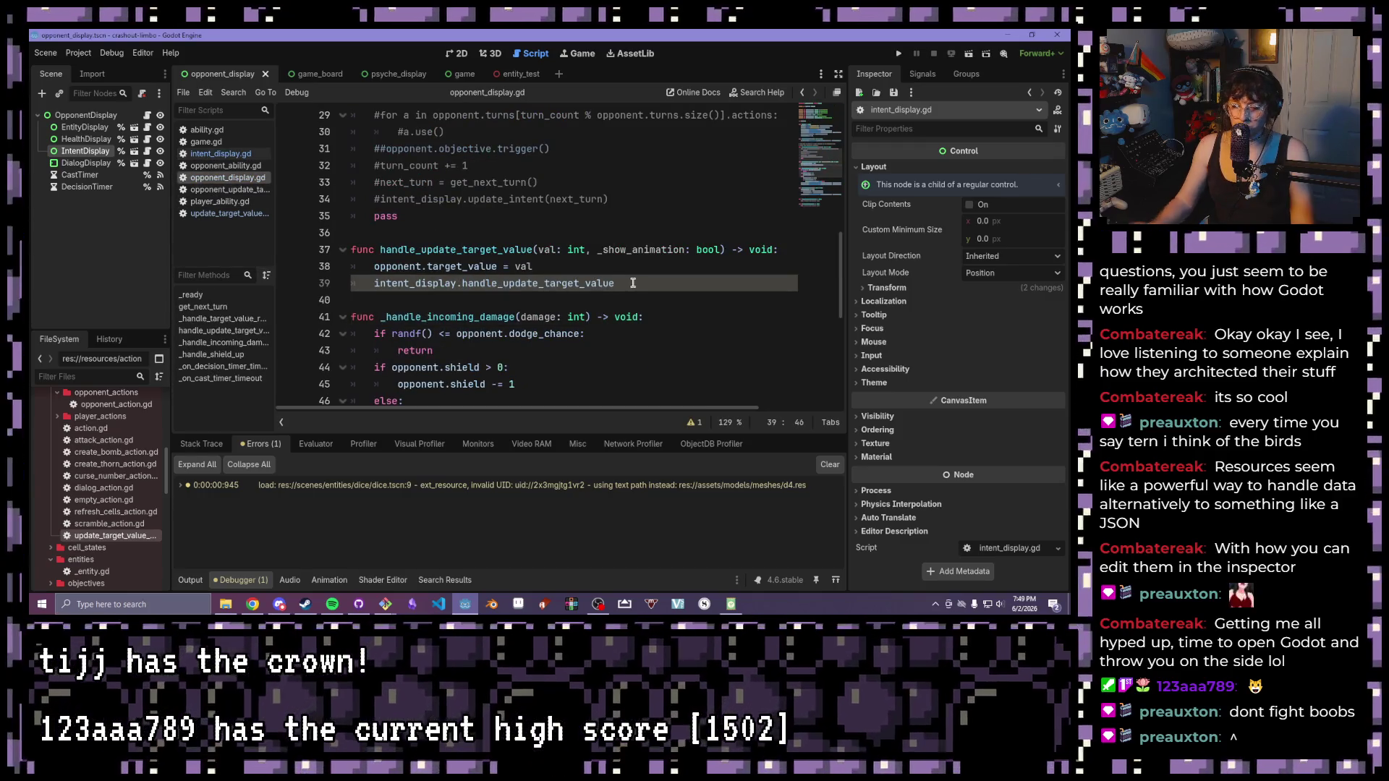
# - Pass val and show_animation as arguments, drop the parameter underscore, and save
pyautogui.write('(val,')
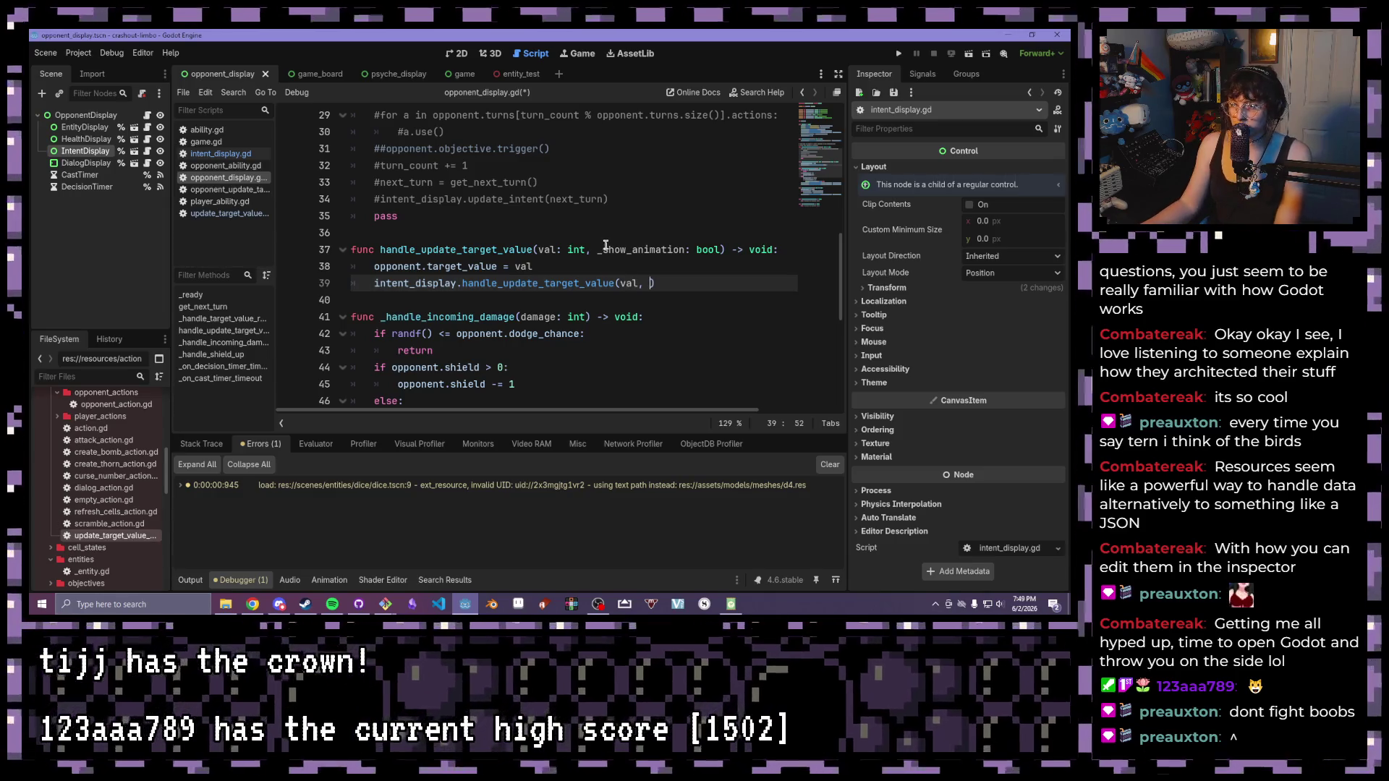
pyautogui.click(605, 248)
pyautogui.press('BackSpace')
pyautogui.click(654, 283)
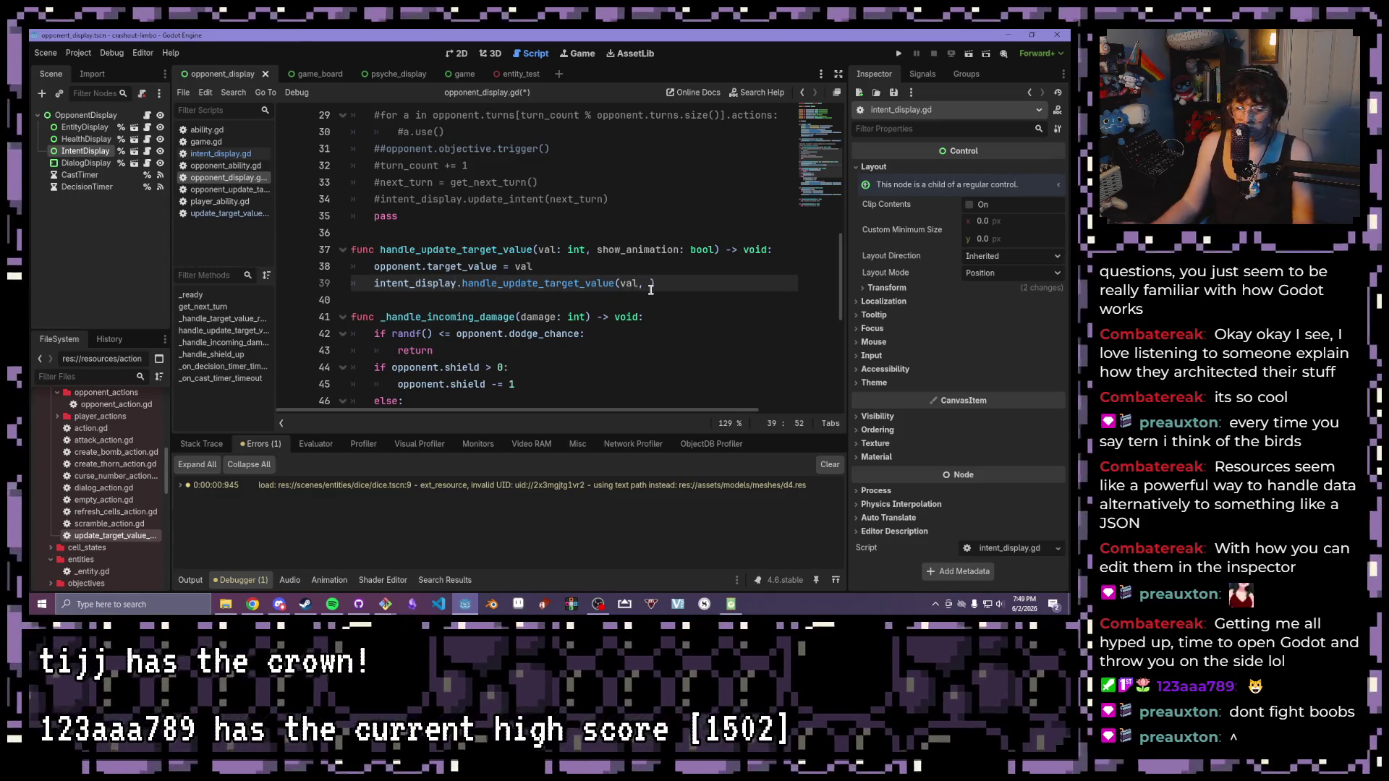
pyautogui.write('show_')
pyautogui.write('a')
pyautogui.press('Return')
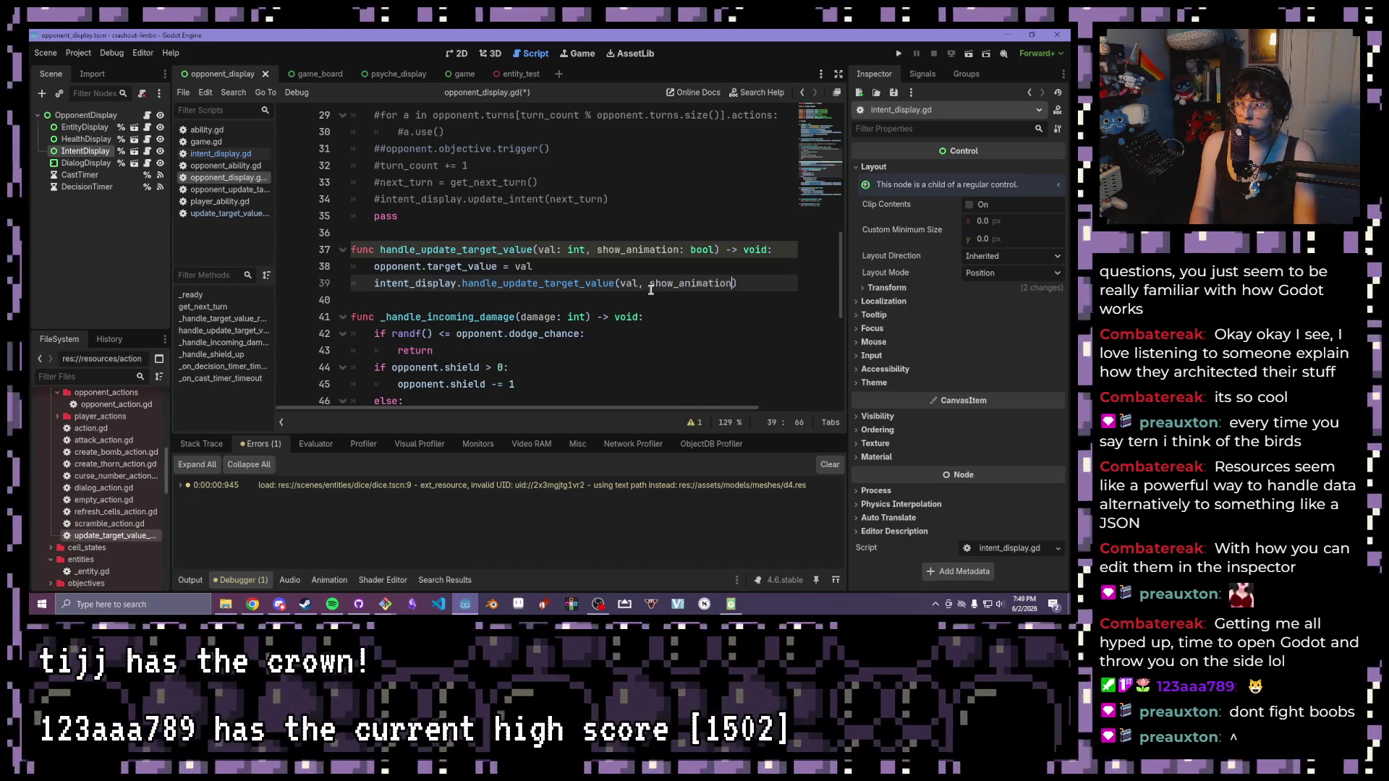
pyautogui.hotkey('ctrl', 's')
pyautogui.click(640, 250)
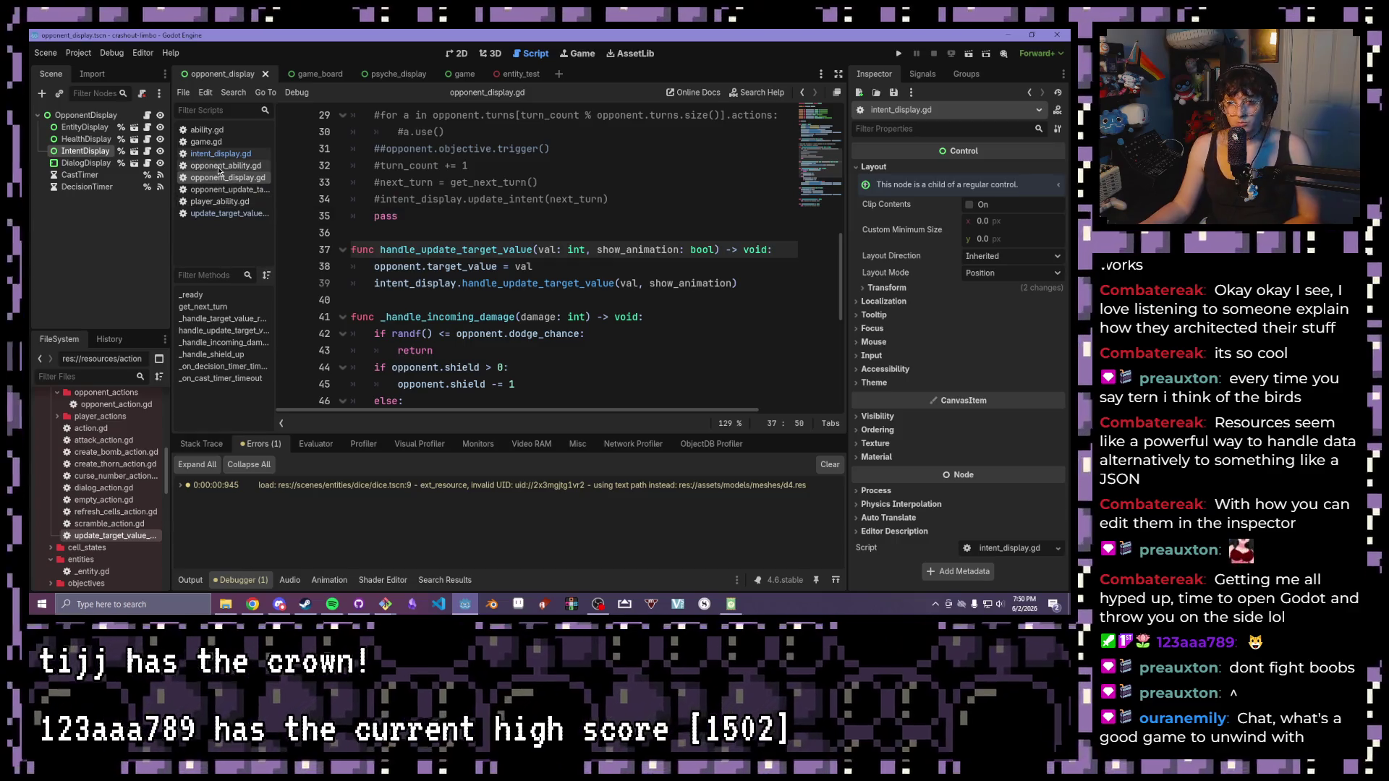
# - View game.gd, then open opponent_update_target_value_ability.gd from the FileSystem dock
pyautogui.click(215, 144)
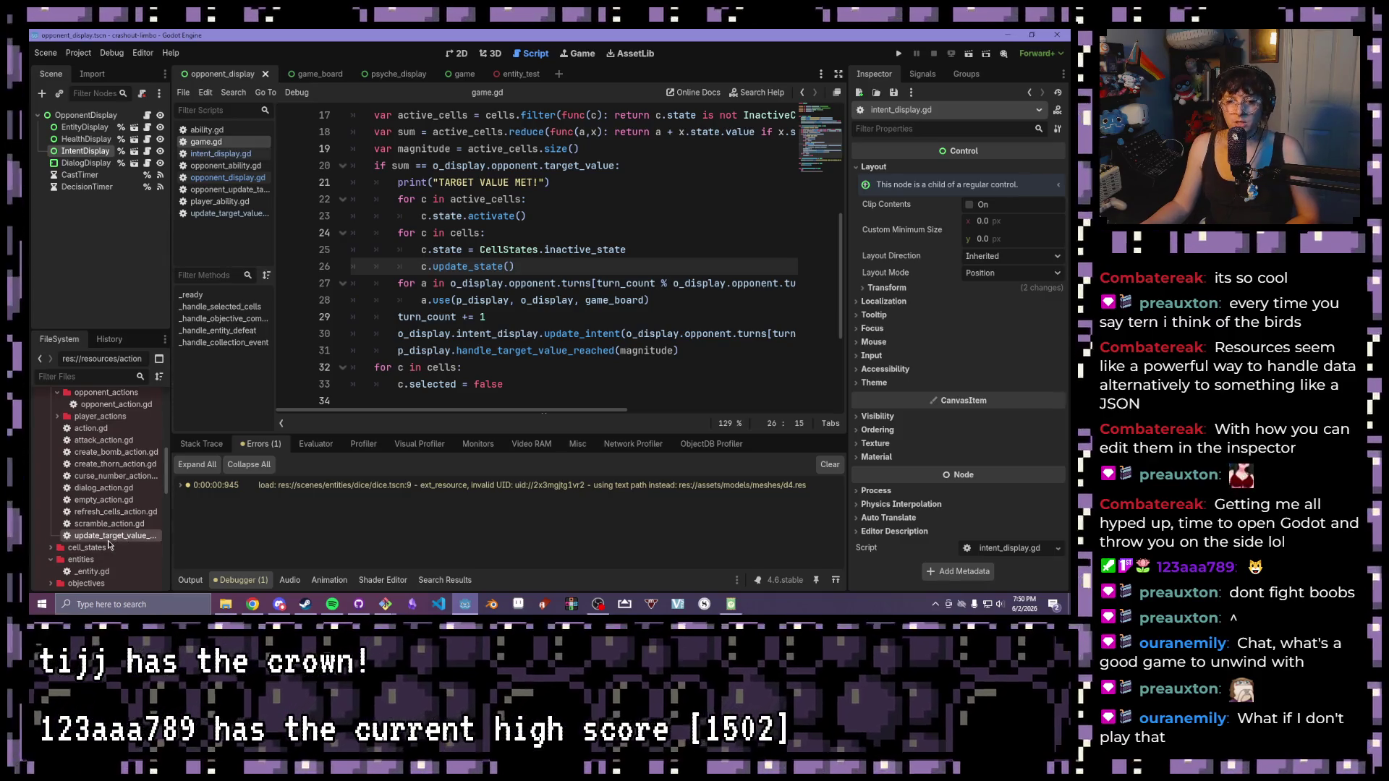
pyautogui.scroll(5, 105, 536)
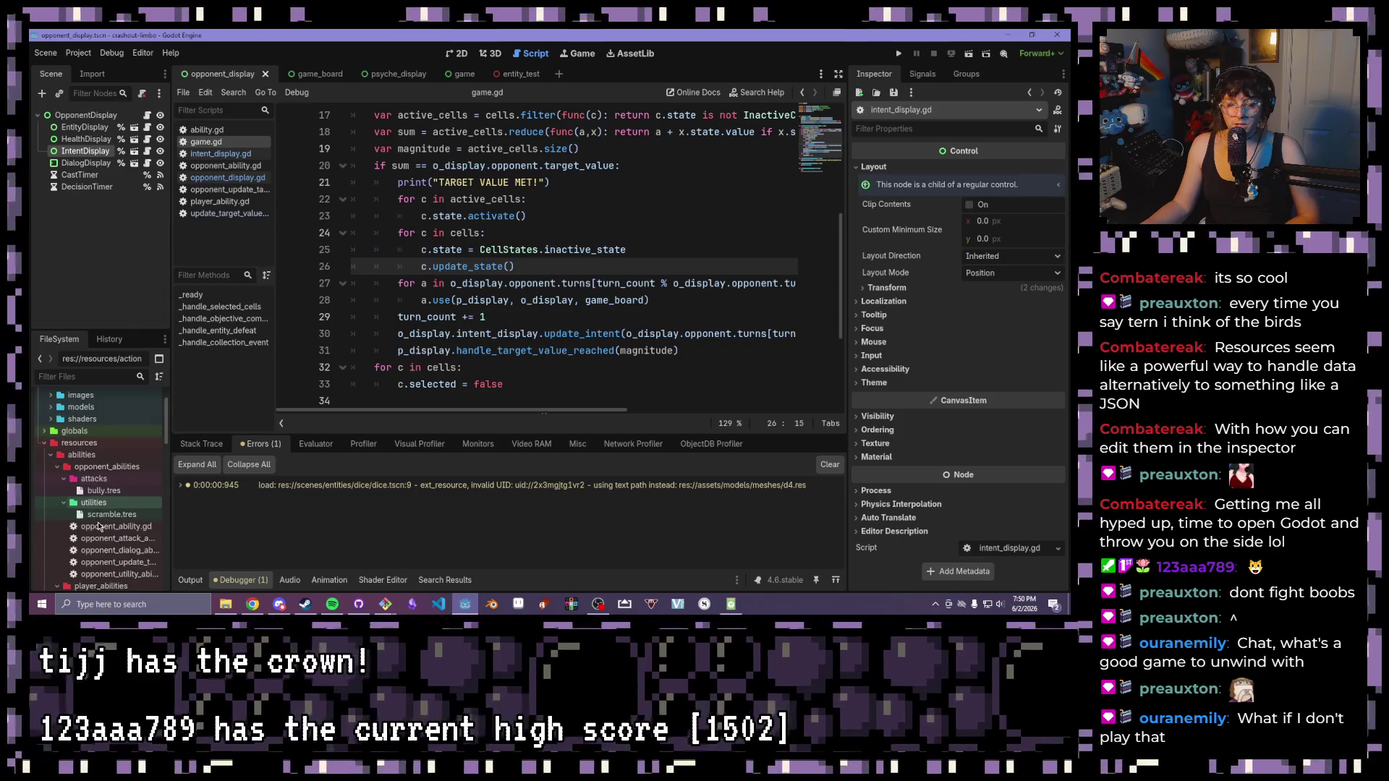
pyautogui.scroll(-3, 101, 524)
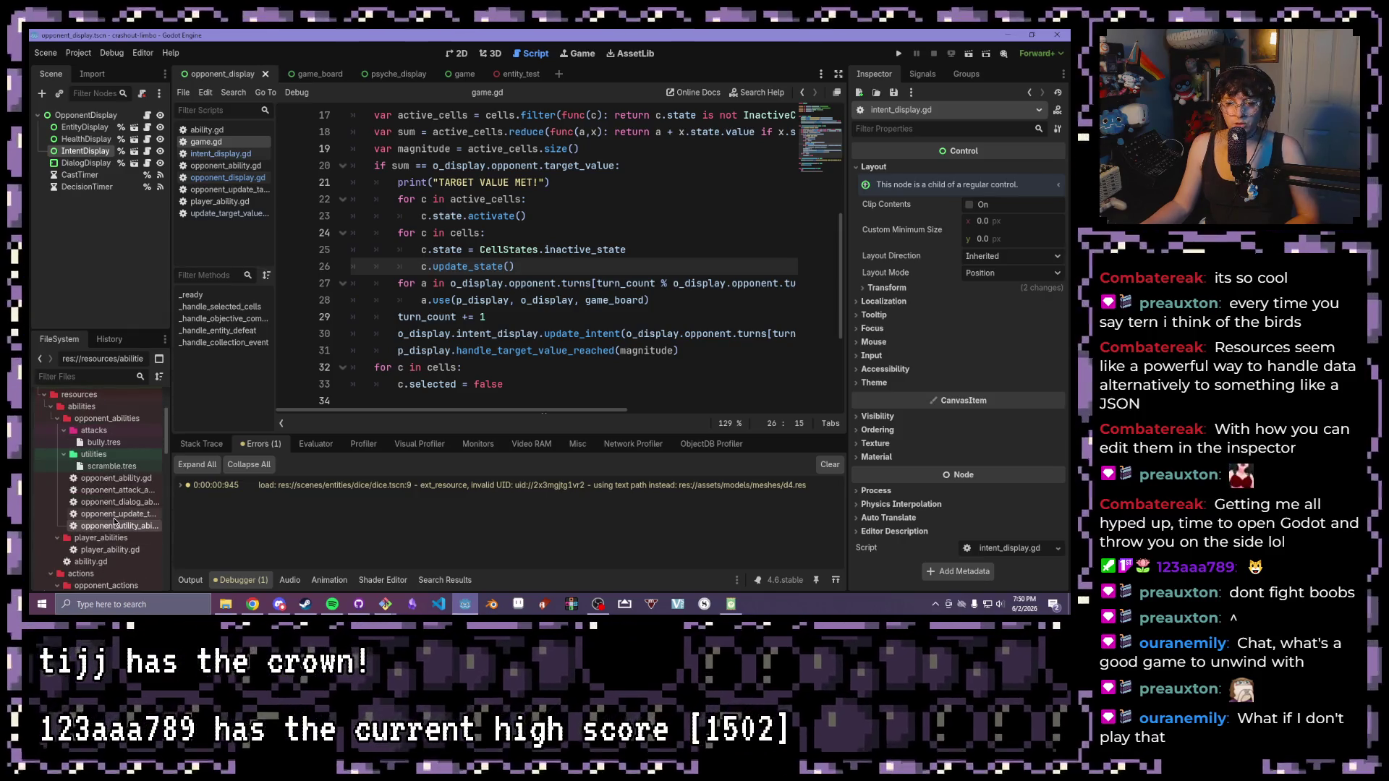
pyautogui.doubleClick(114, 516)
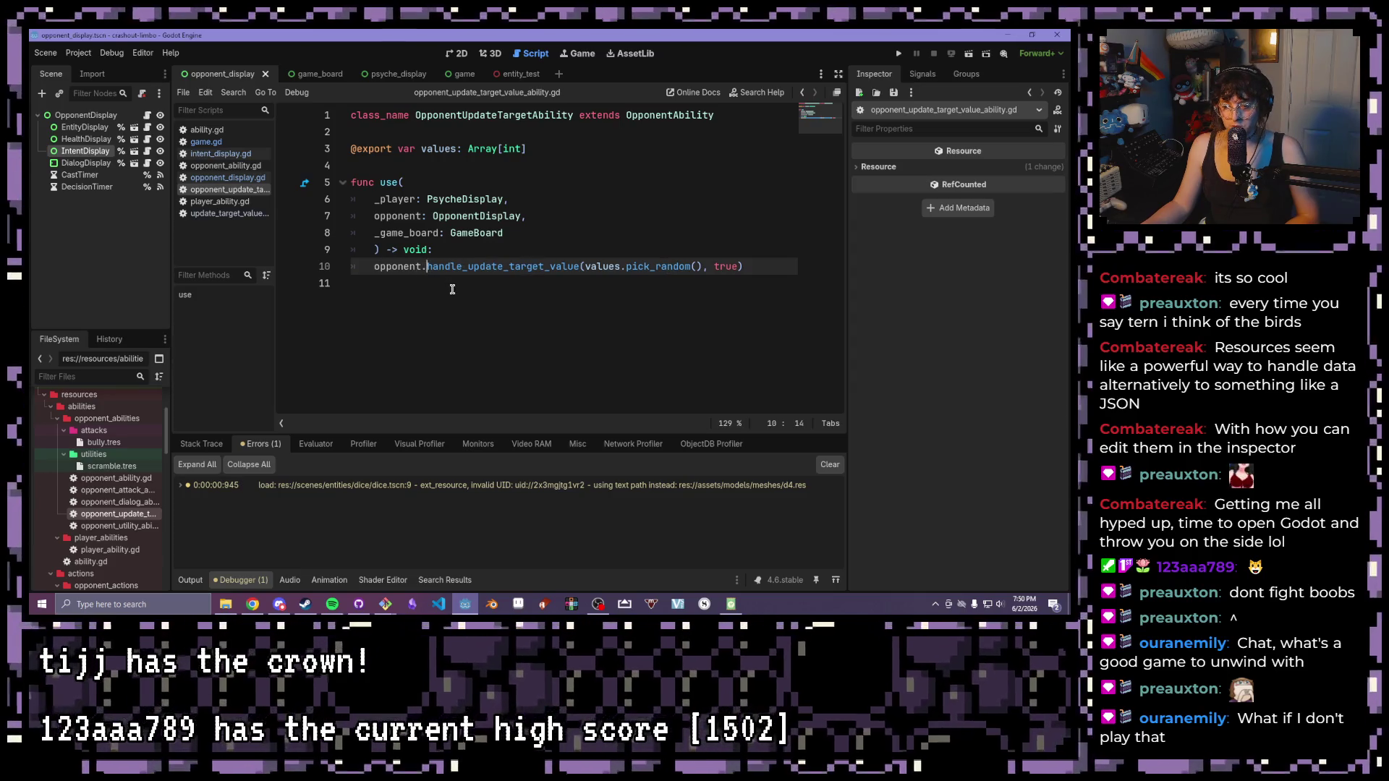
# - Write the intent_display.handle_update_target_value call and add a new line above the opponent call
pyautogui.write('intent')
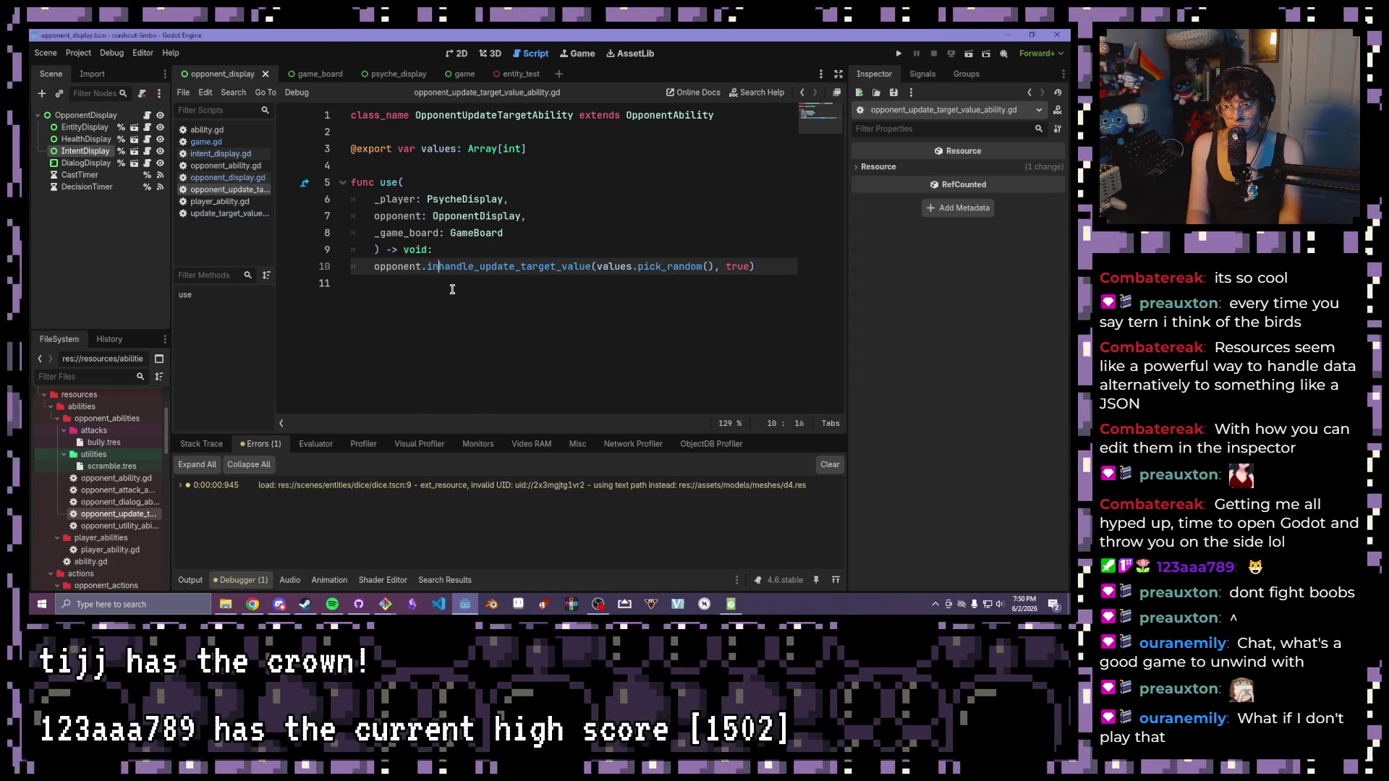
pyautogui.press('Tab')
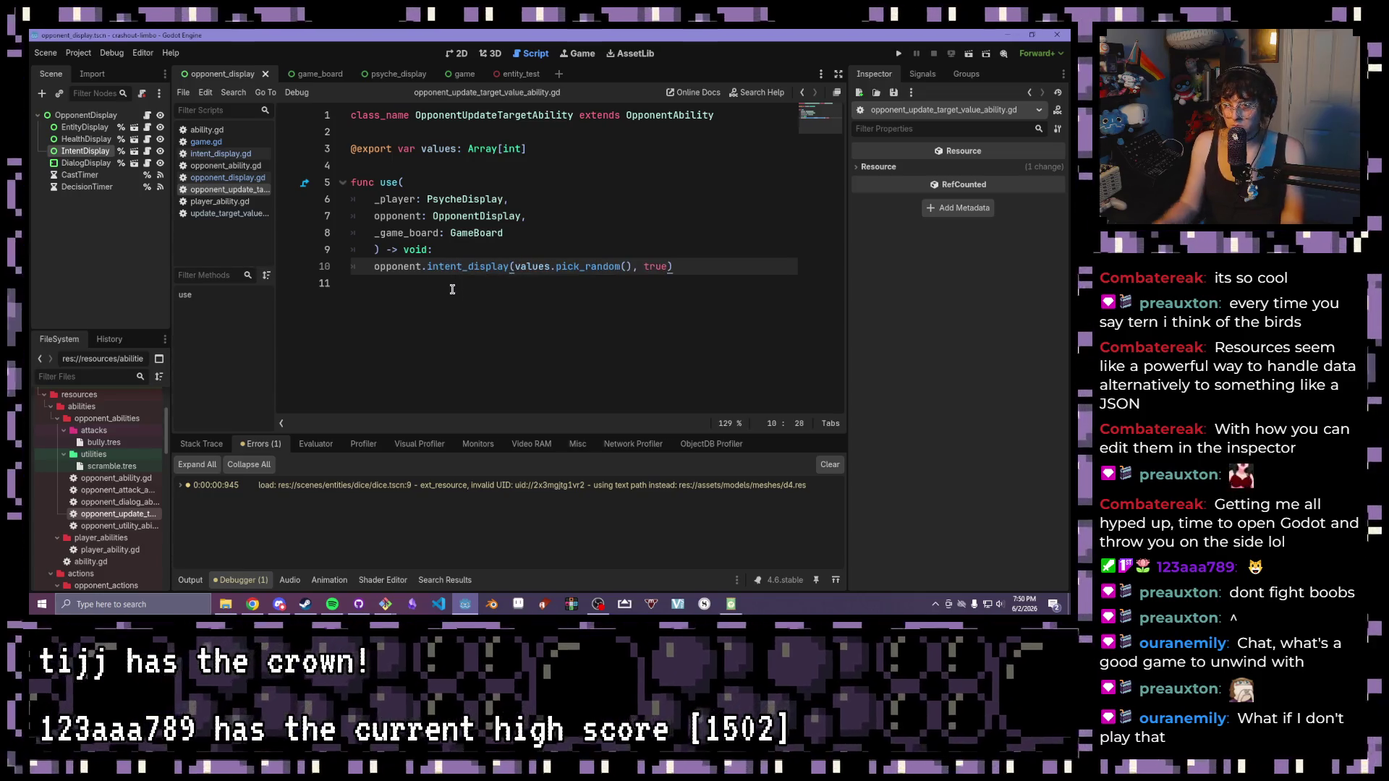
pyautogui.write('.handl')
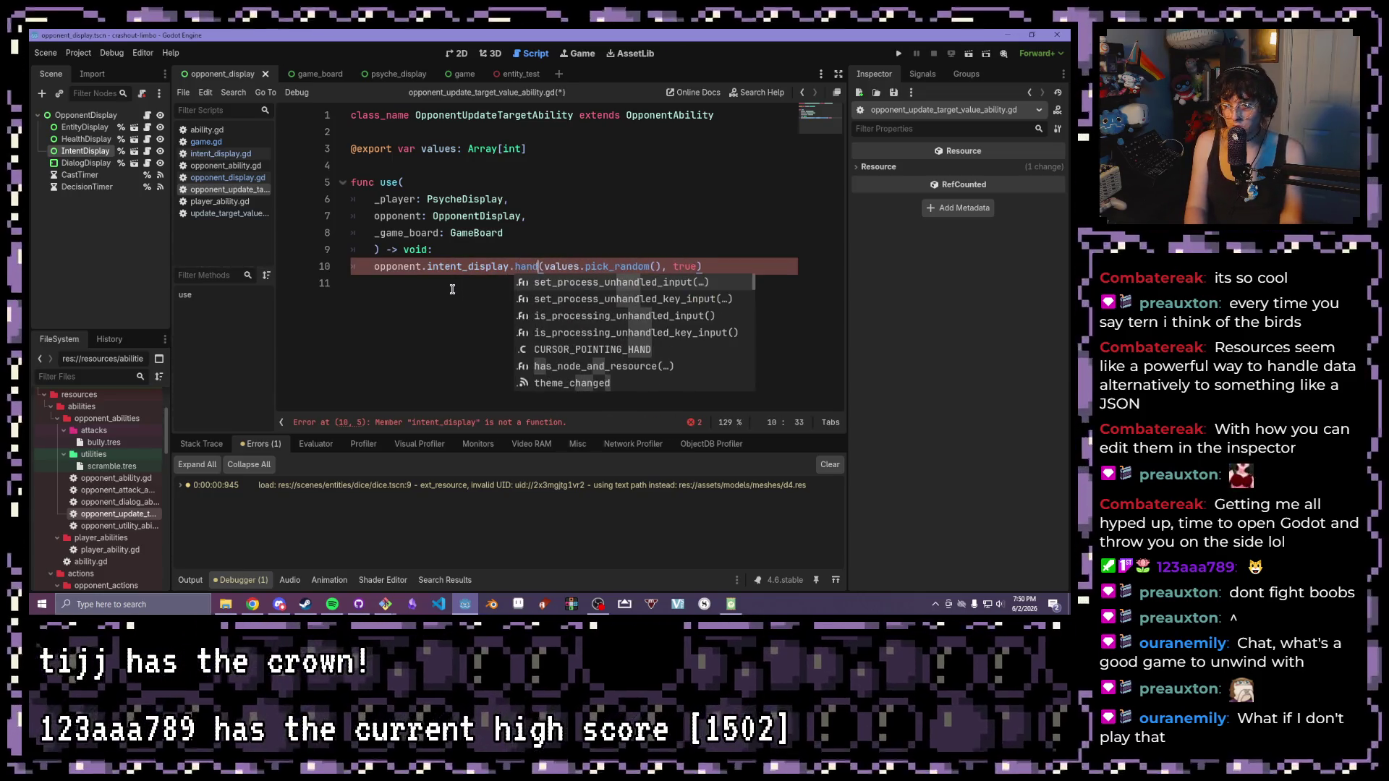
pyautogui.write('e_update_tar')
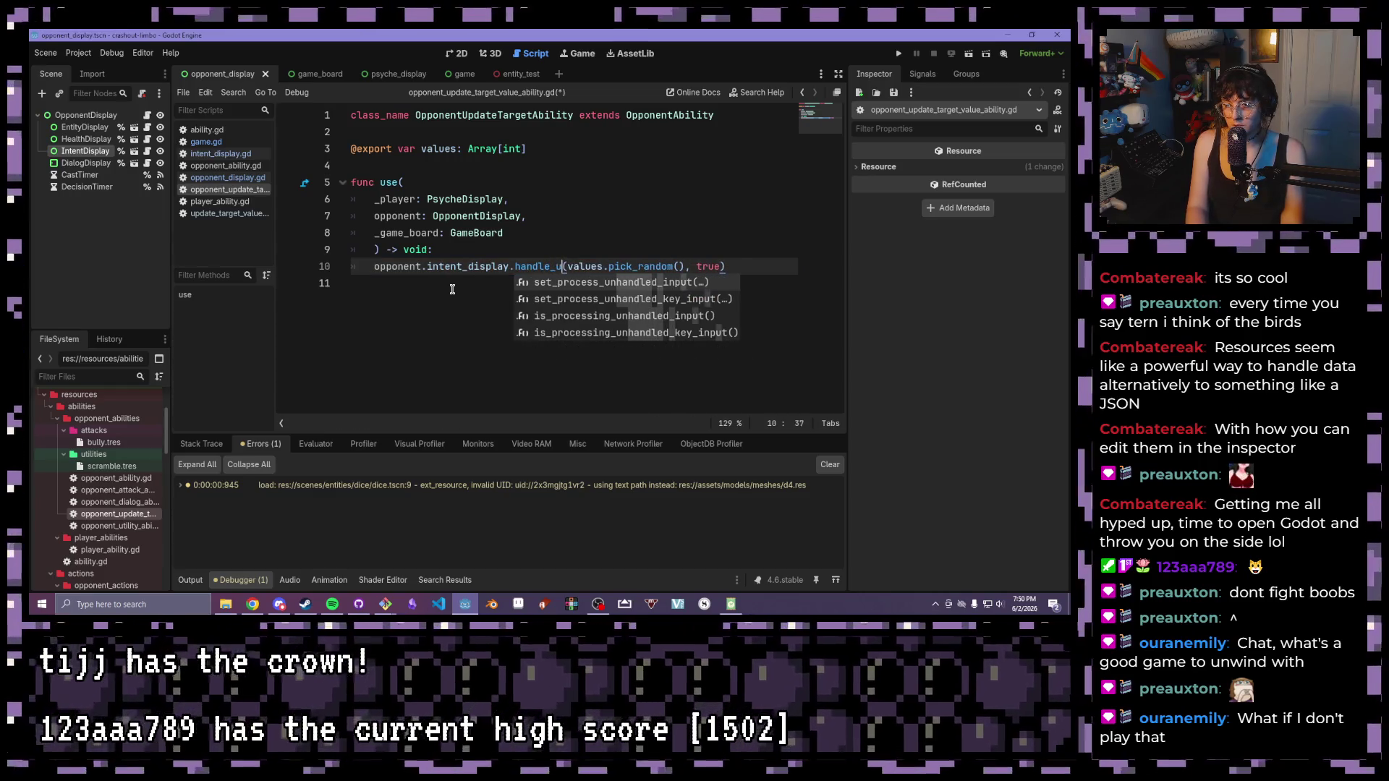
pyautogui.write('get_value')
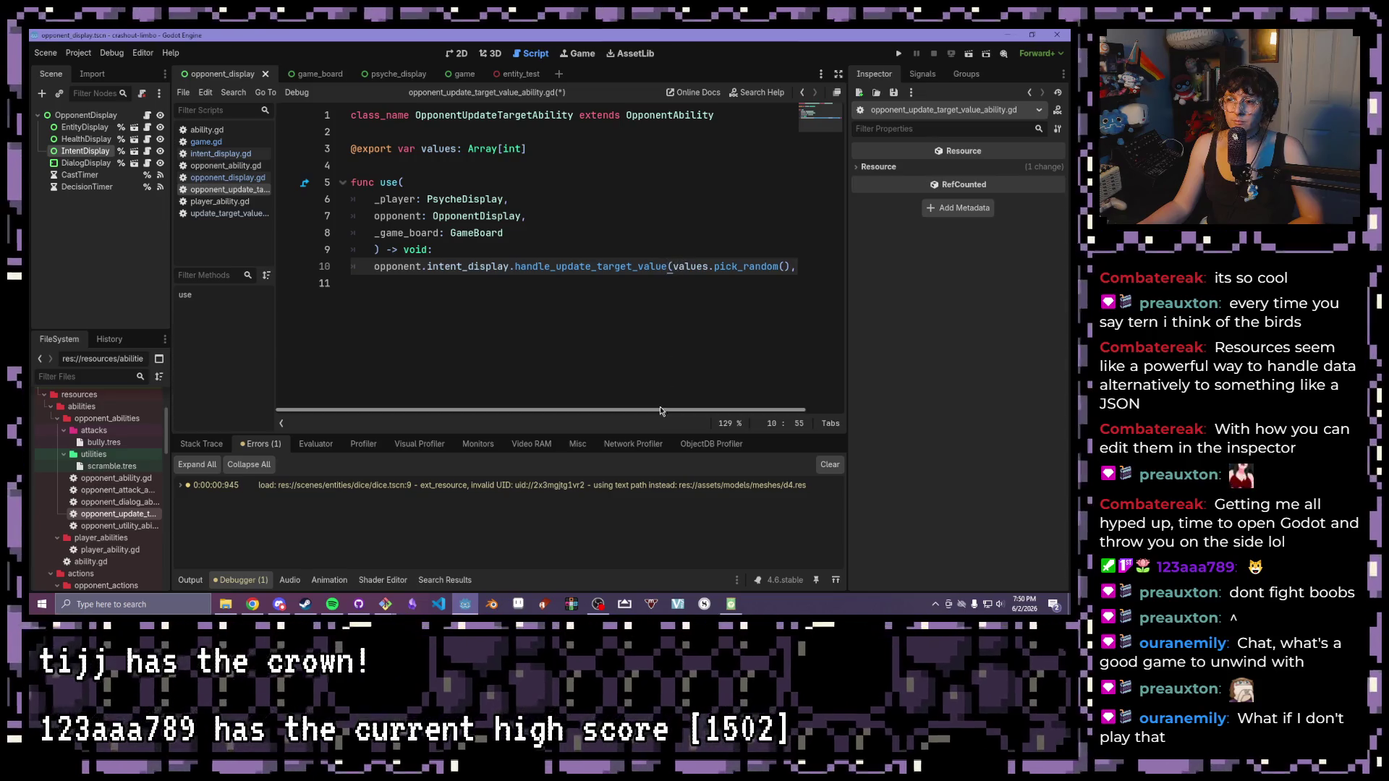
pyautogui.click(492, 250)
pyautogui.press('Return')
pyautogui.write('var picked =')
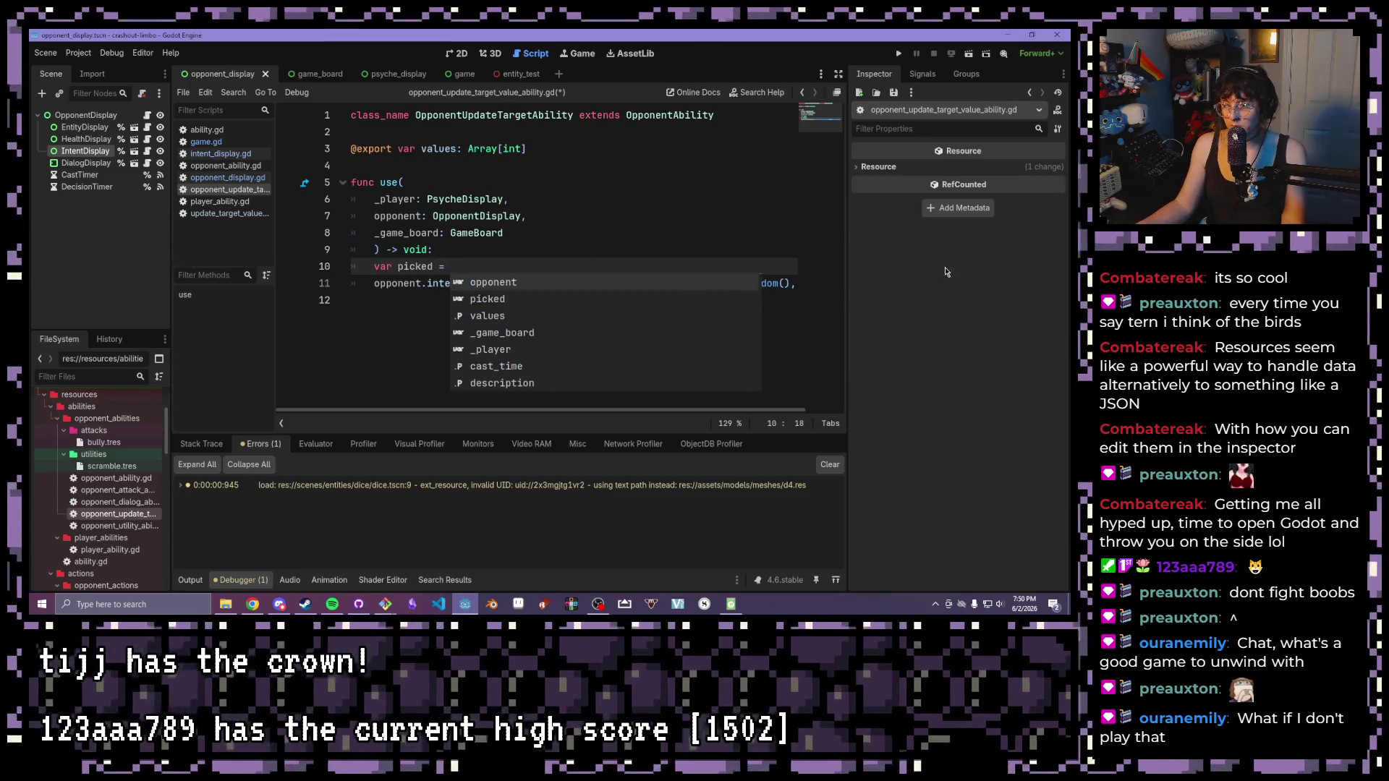
# - Store values.pick_random() in a new 'picked' variable
pyautogui.moveTo(793, 283); pyautogui.dragTo(664, 285)
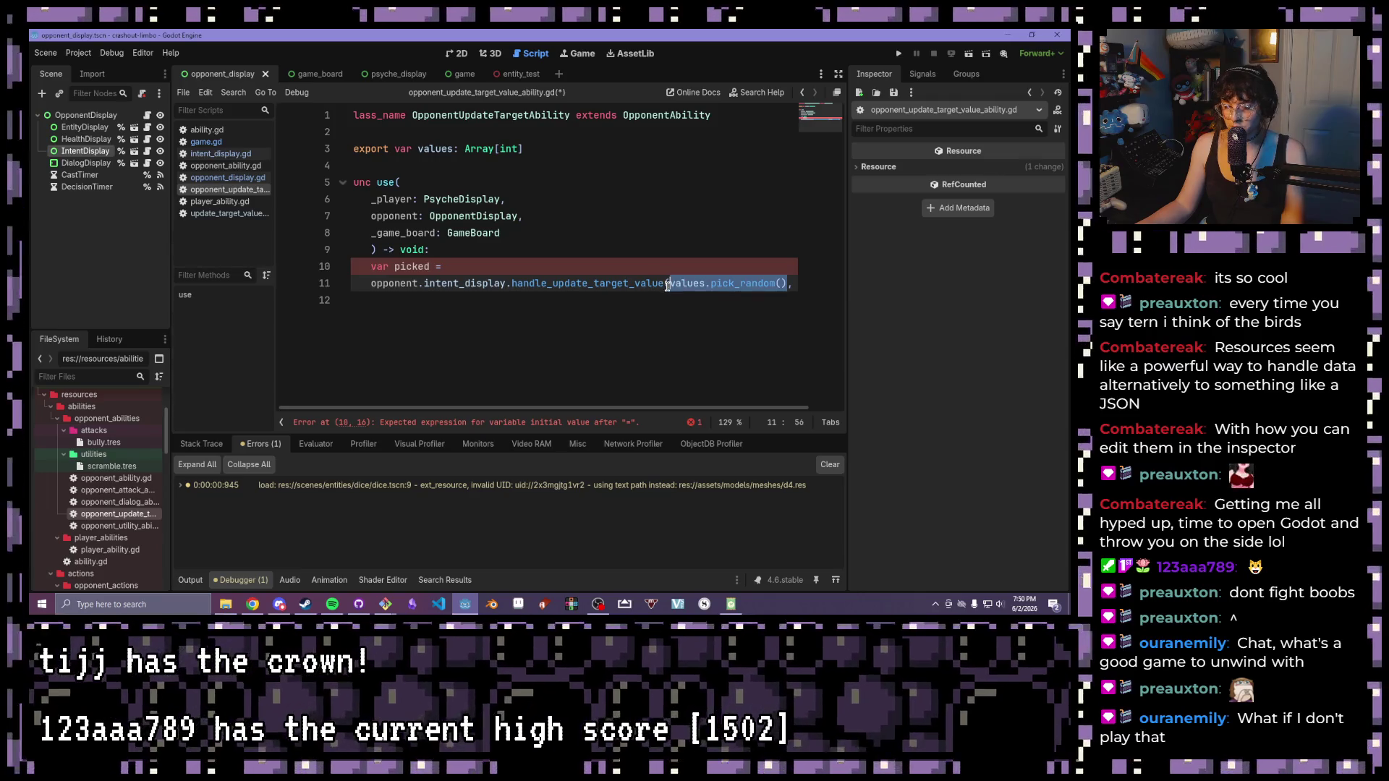
pyautogui.hotkey('ctrl', 'c')
pyautogui.click(512, 270)
pyautogui.hotkey('ctrl', 'v')
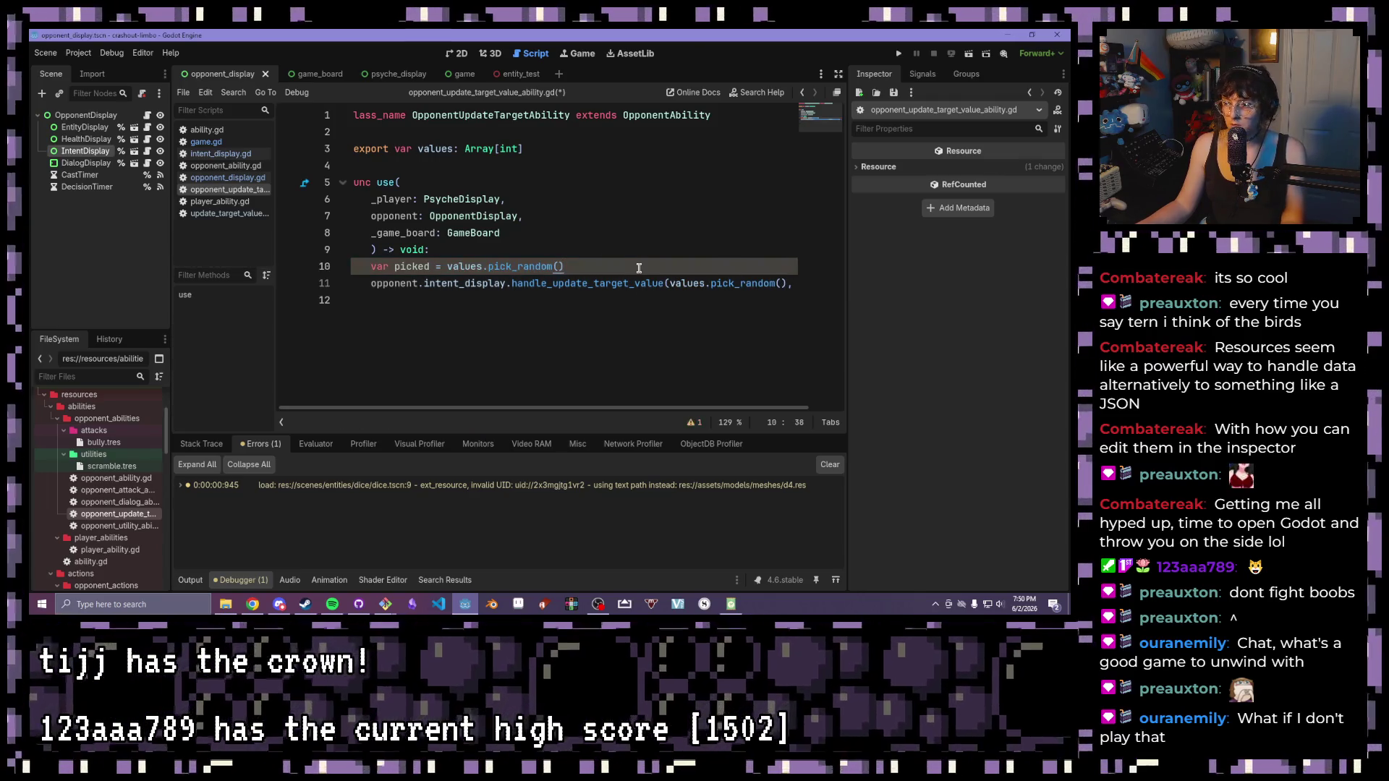
pyautogui.press('Return')
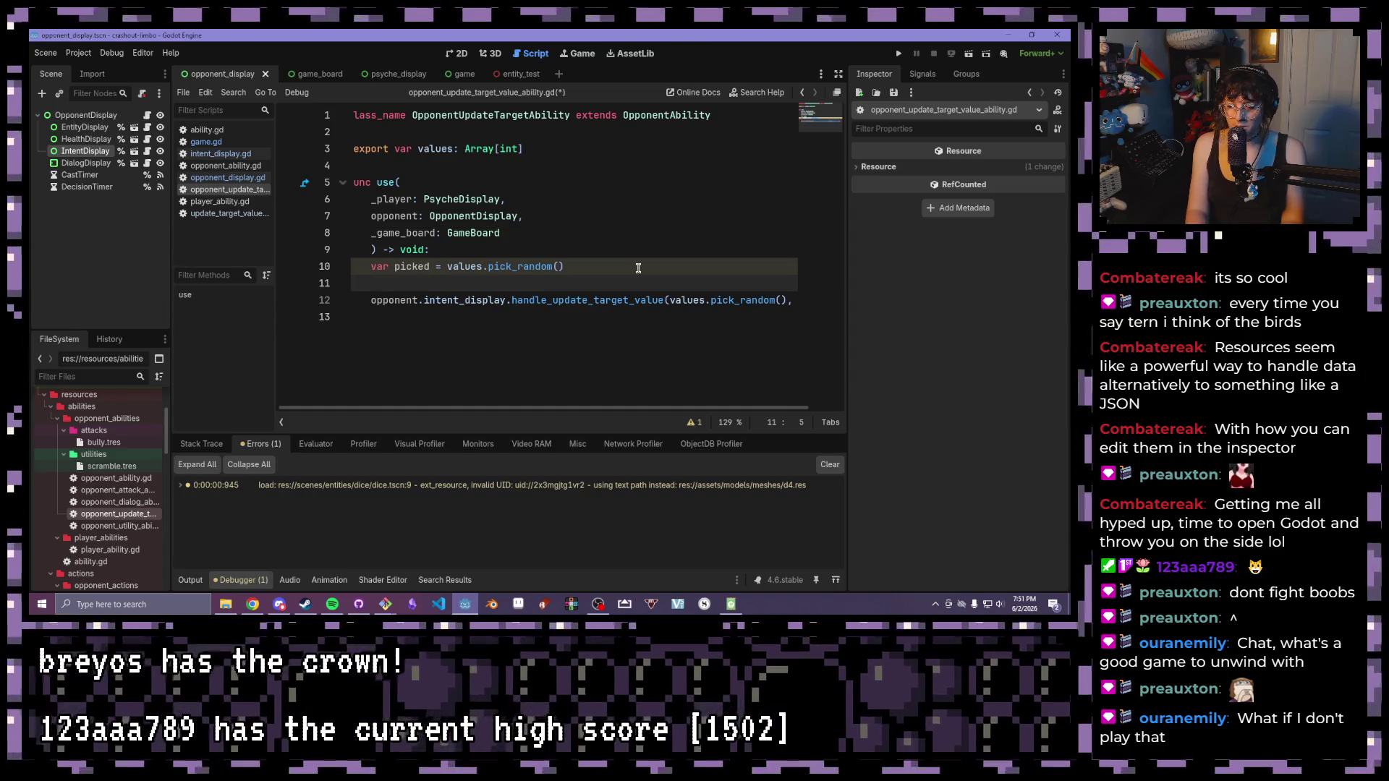
# - Assign picked to opponent.opponent.target_value
pyautogui.write('oponent.')
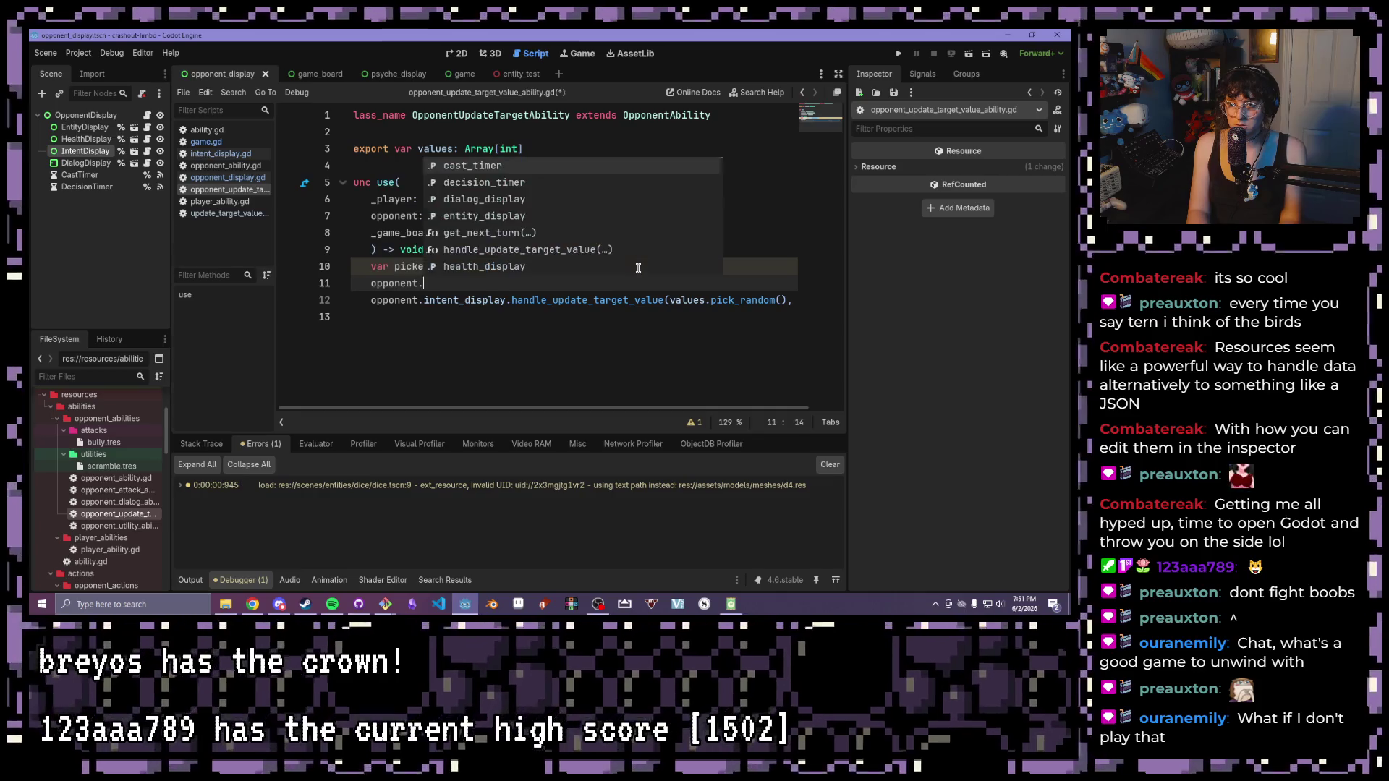
pyautogui.write('tar')
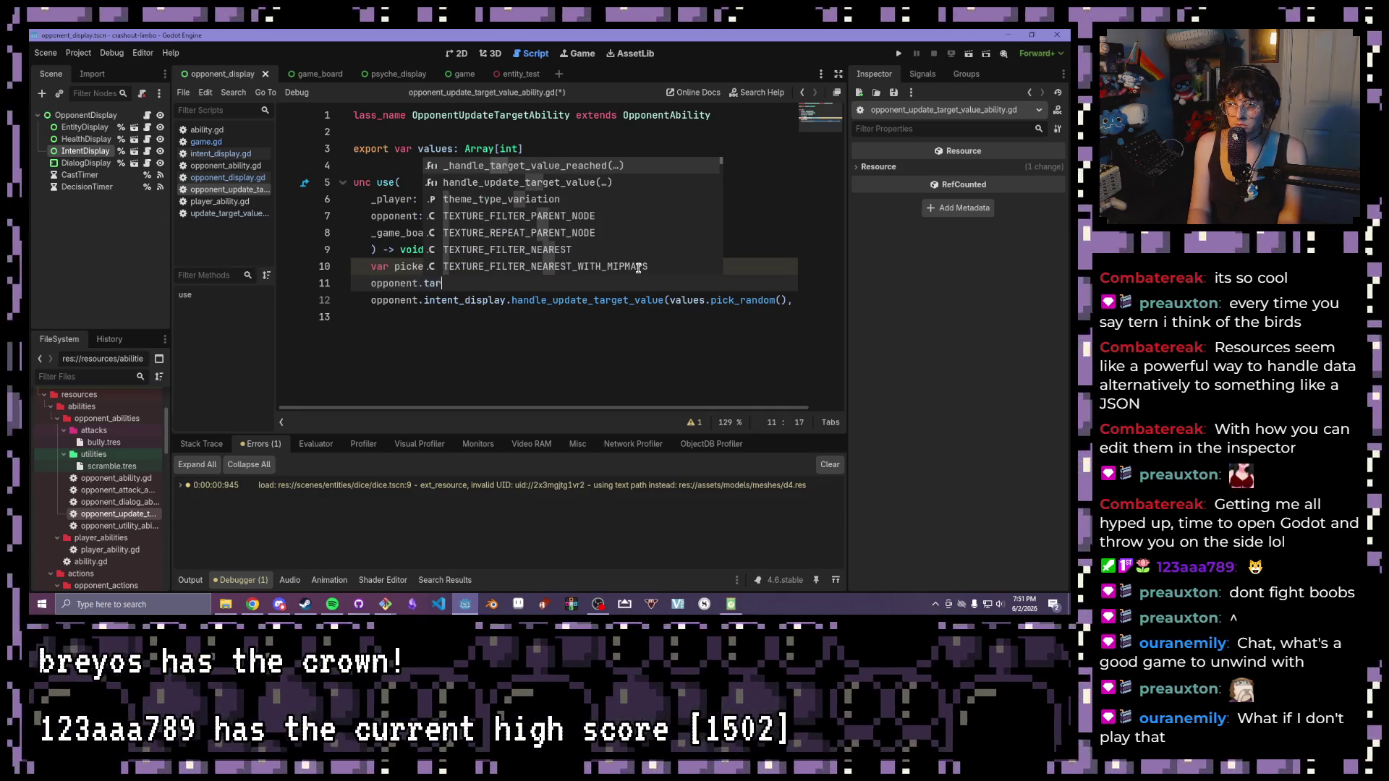
pyautogui.write('get_')
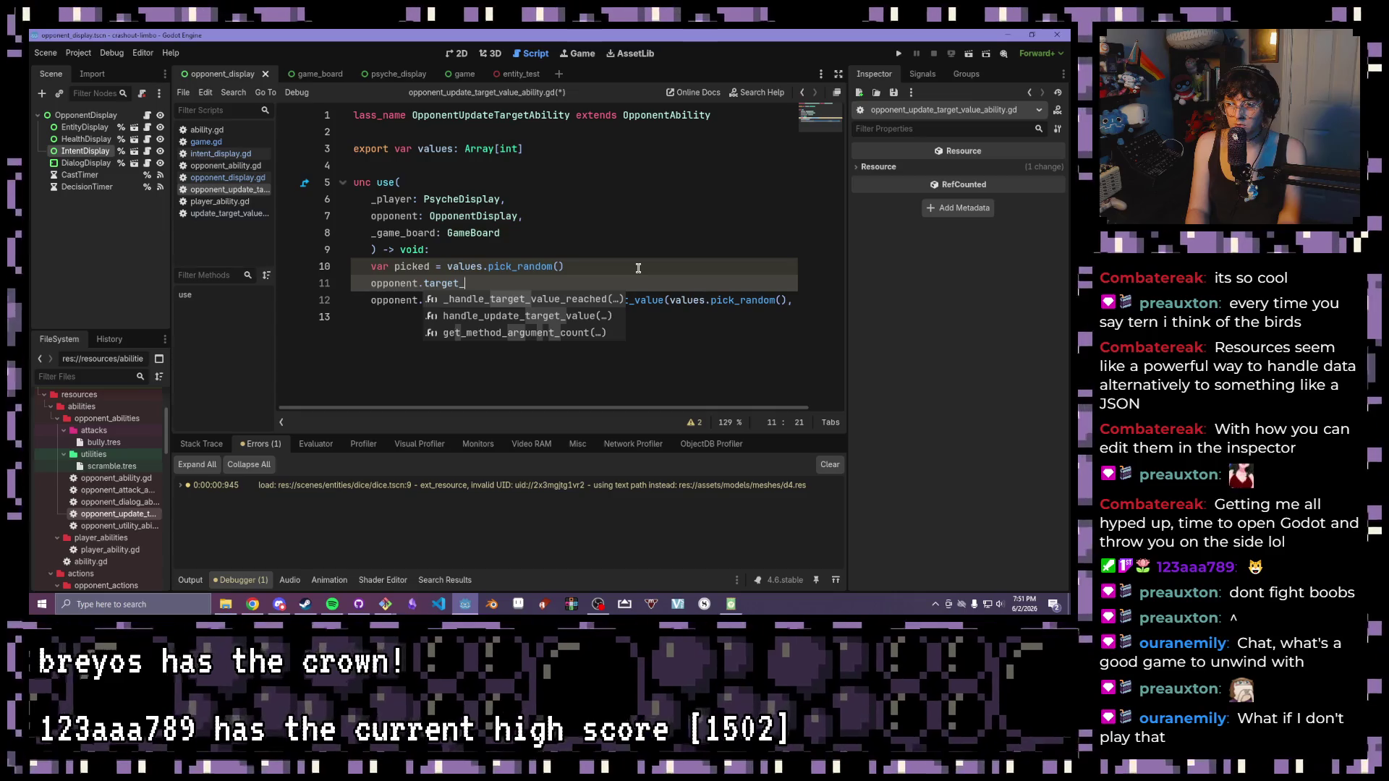
pyautogui.press('BackSpace')
pyautogui.press('BackSpace')
pyautogui.press('BackSpace')
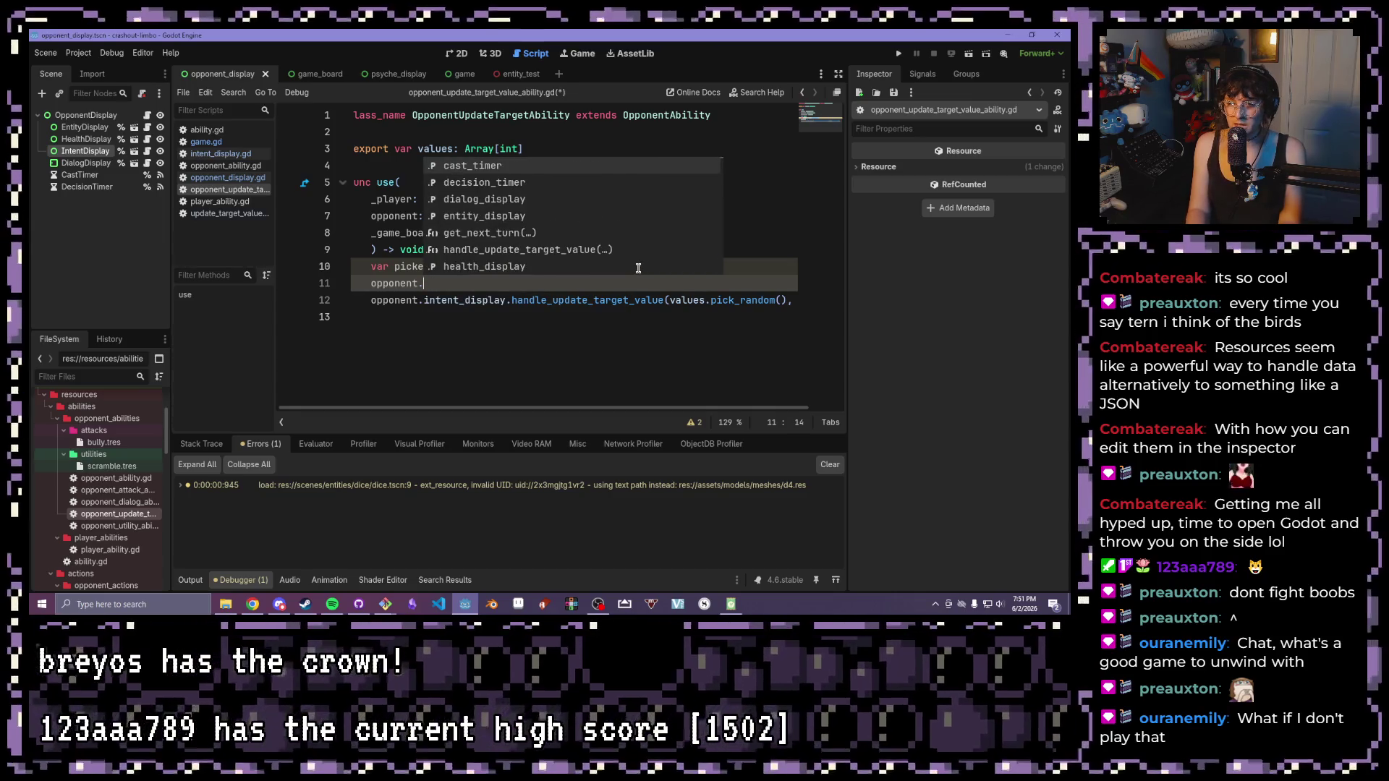
pyautogui.write('o')
pyautogui.press('Return')
pyautogui.write('.t')
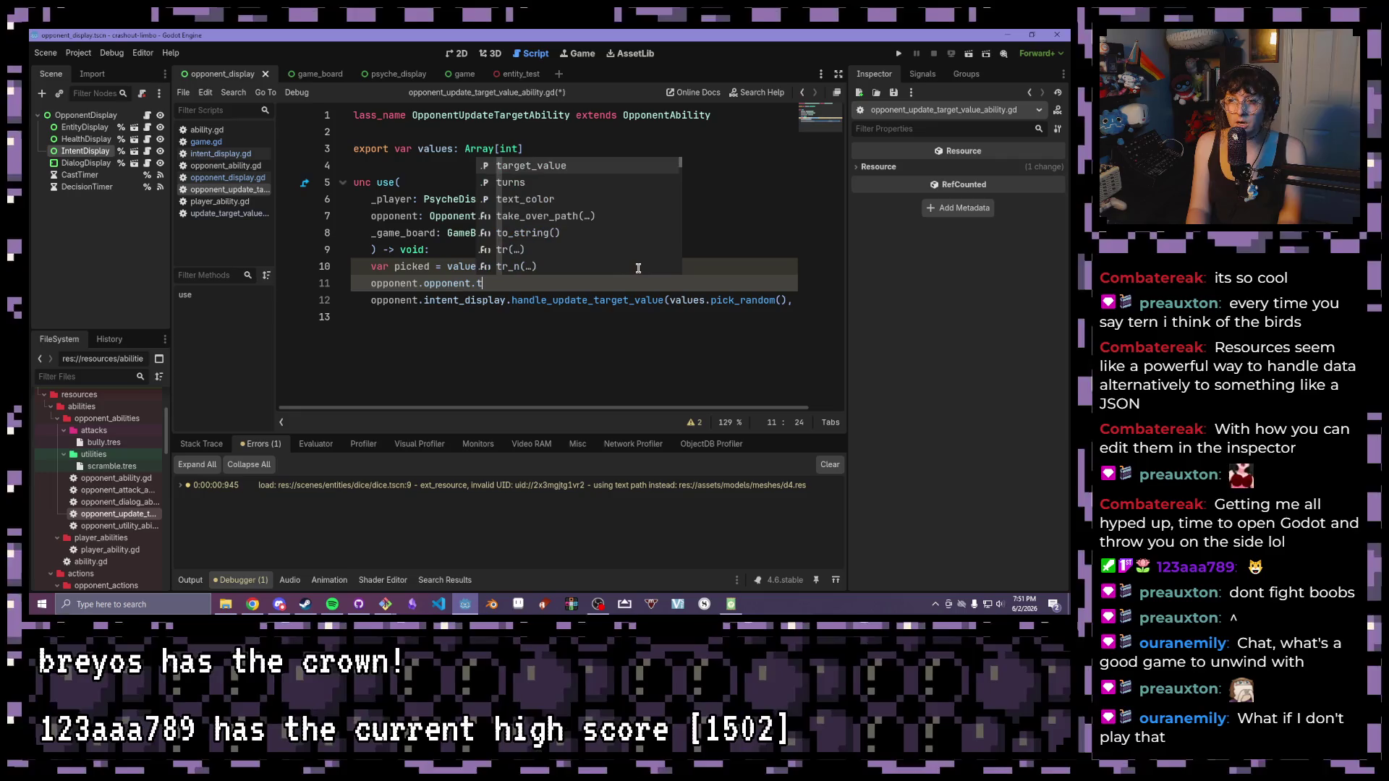
pyautogui.press('Return')
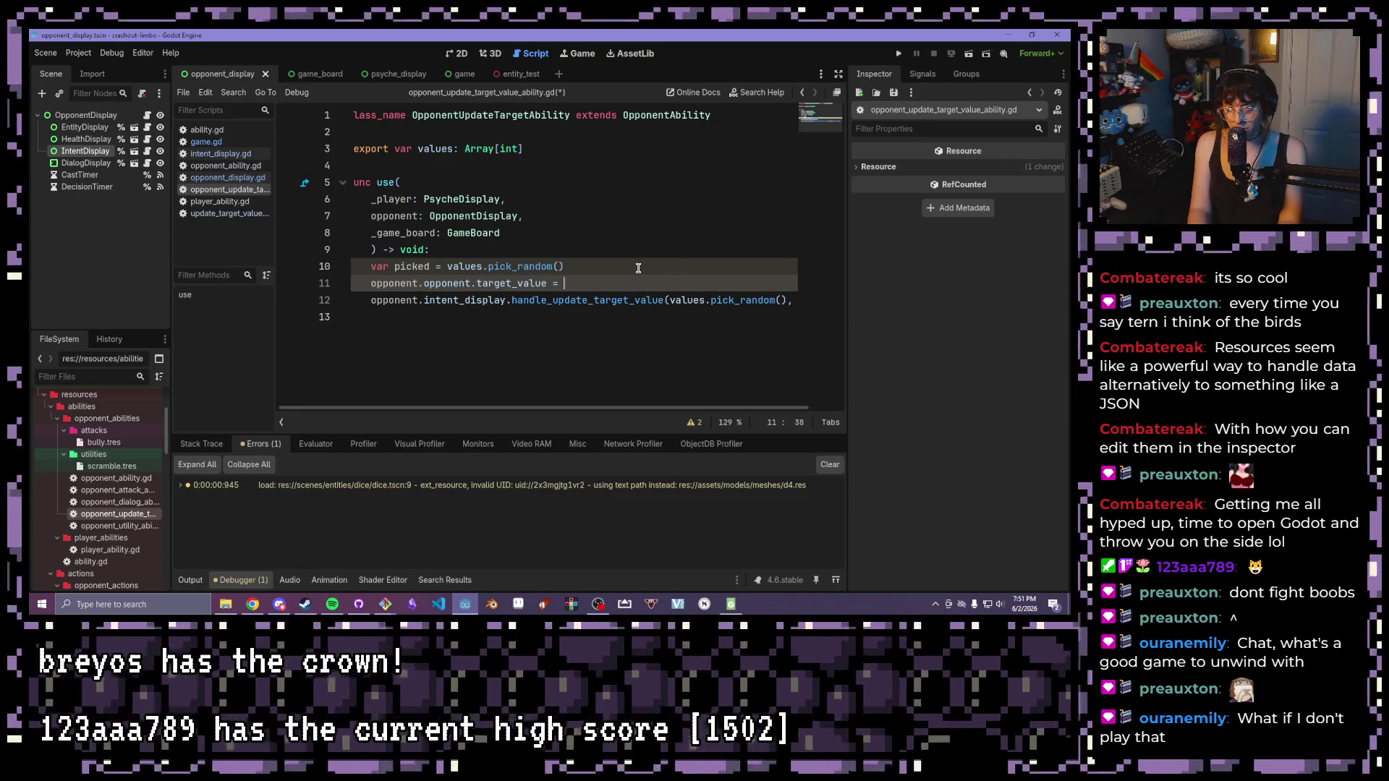
pyautogui.write('p')
pyautogui.press('Return')
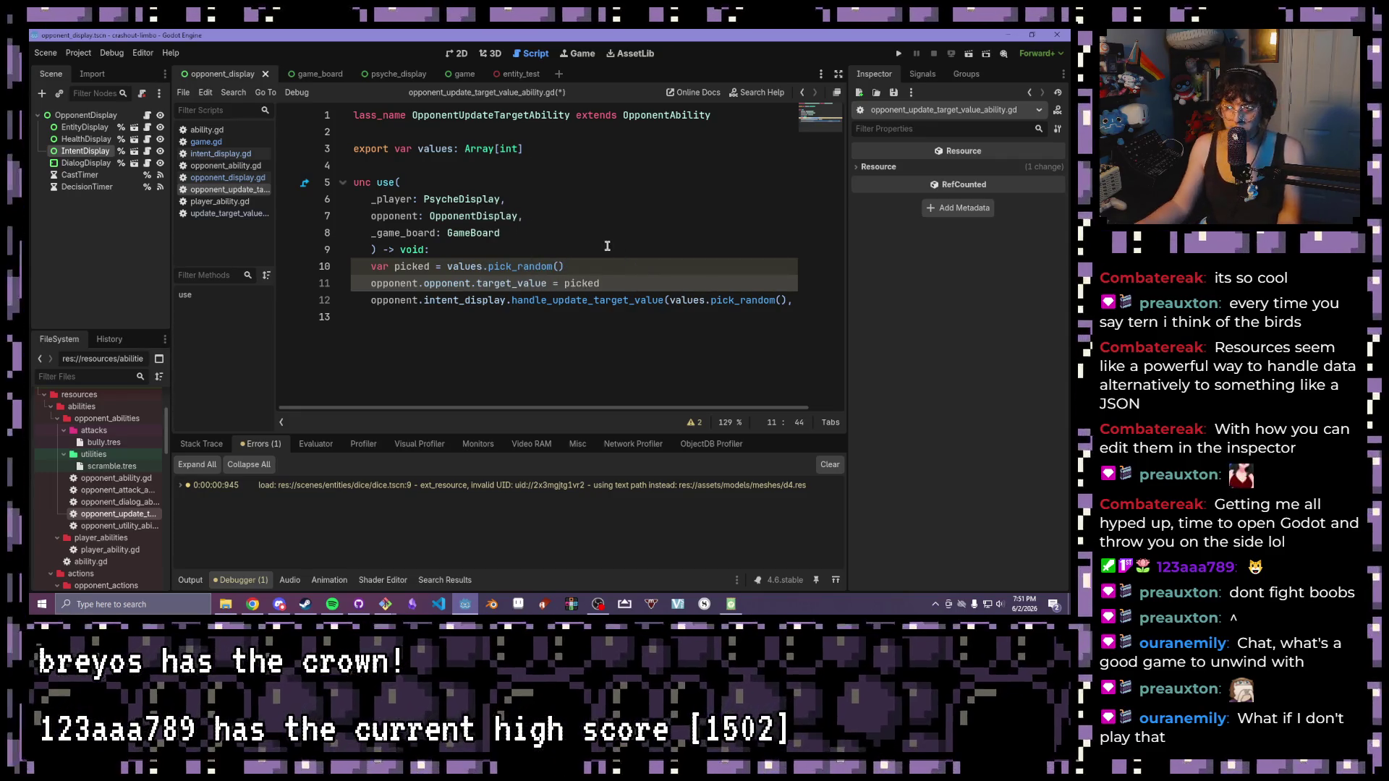
# - Pass picked to handle_update_target_value instead of the random pick, and save the script
pyautogui.click(463, 303)
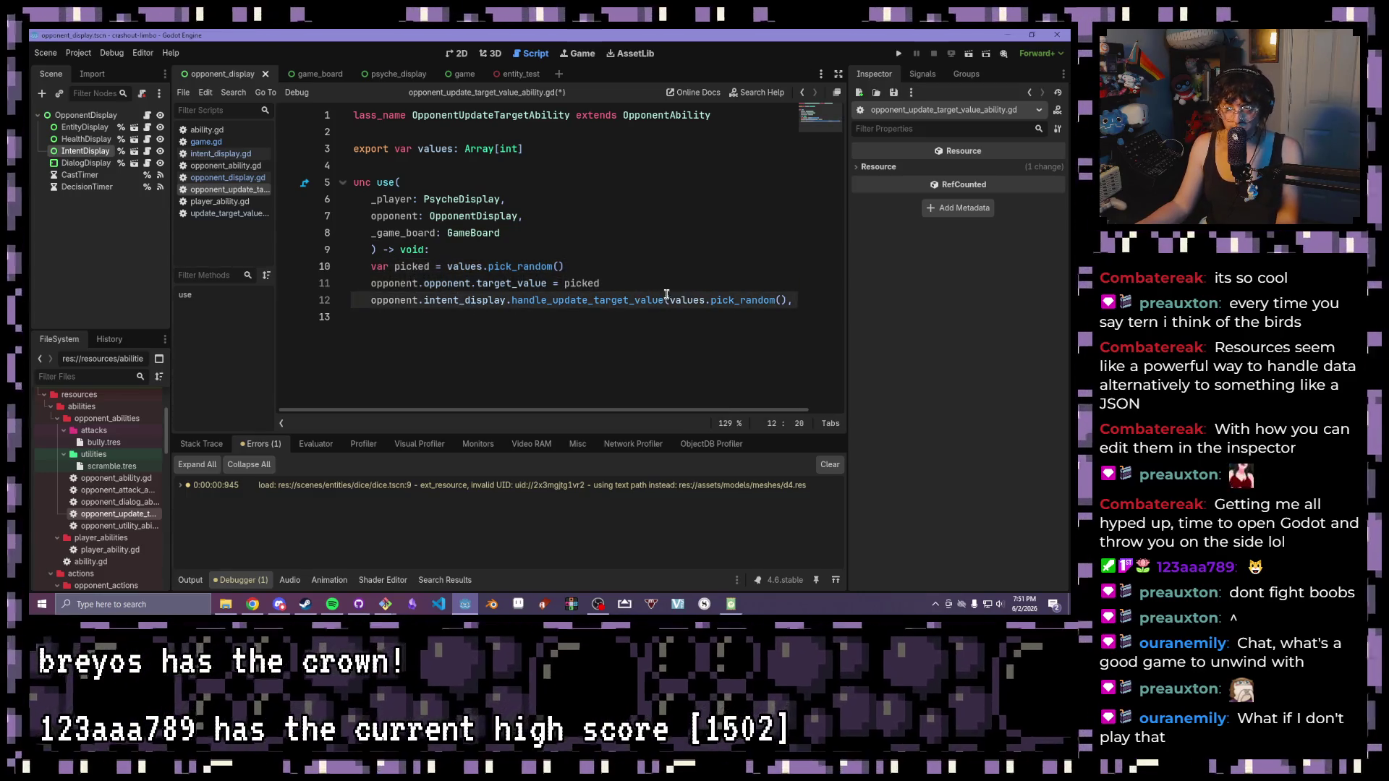
pyautogui.moveTo(667, 303)
pyautogui.mouseDown()
pyautogui.moveTo(792, 303)
pyautogui.moveTo(758, 303)
pyautogui.mouseUp()
pyautogui.write('picked, true')
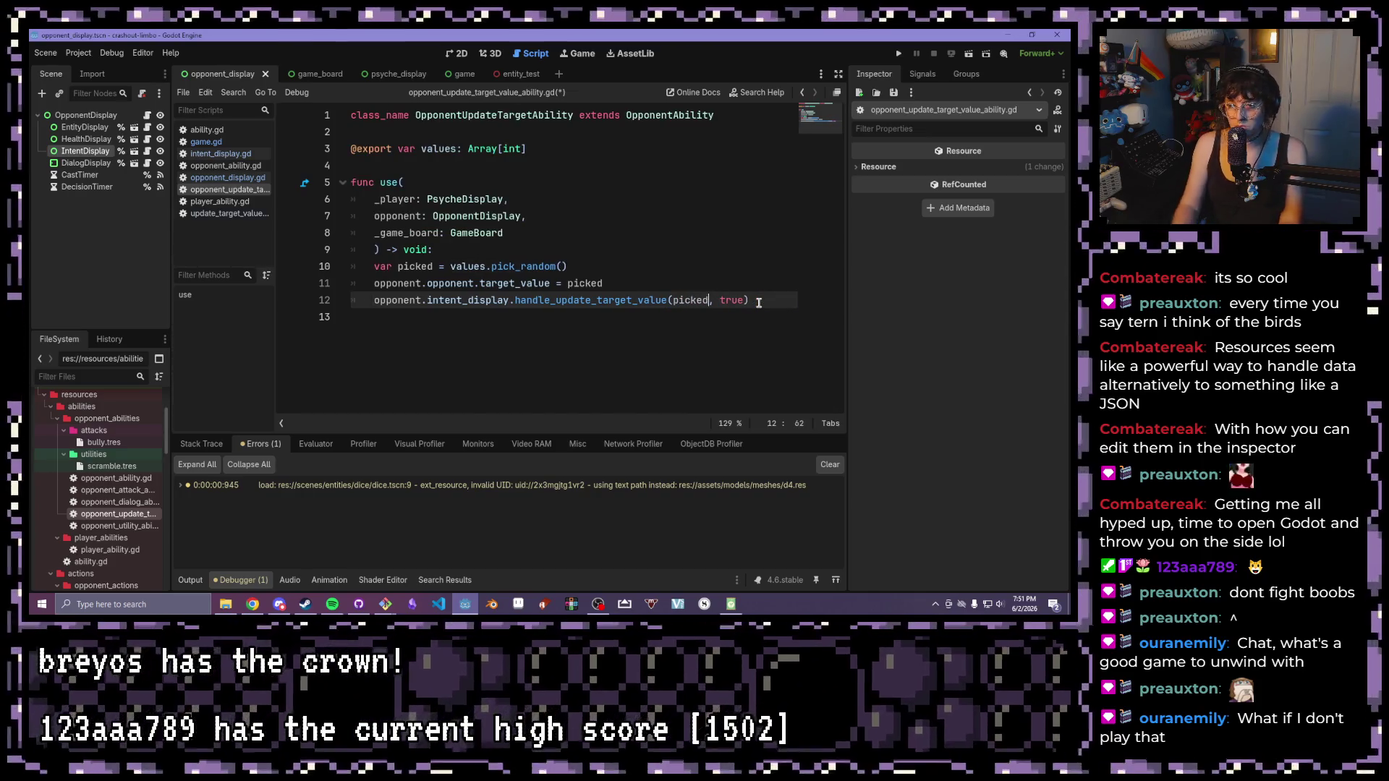
pyautogui.hotkey('ctrl', 's')
# - Delete the old handle_update_target_value function from opponent_display.gd and run the game
pyautogui.click(685, 221)
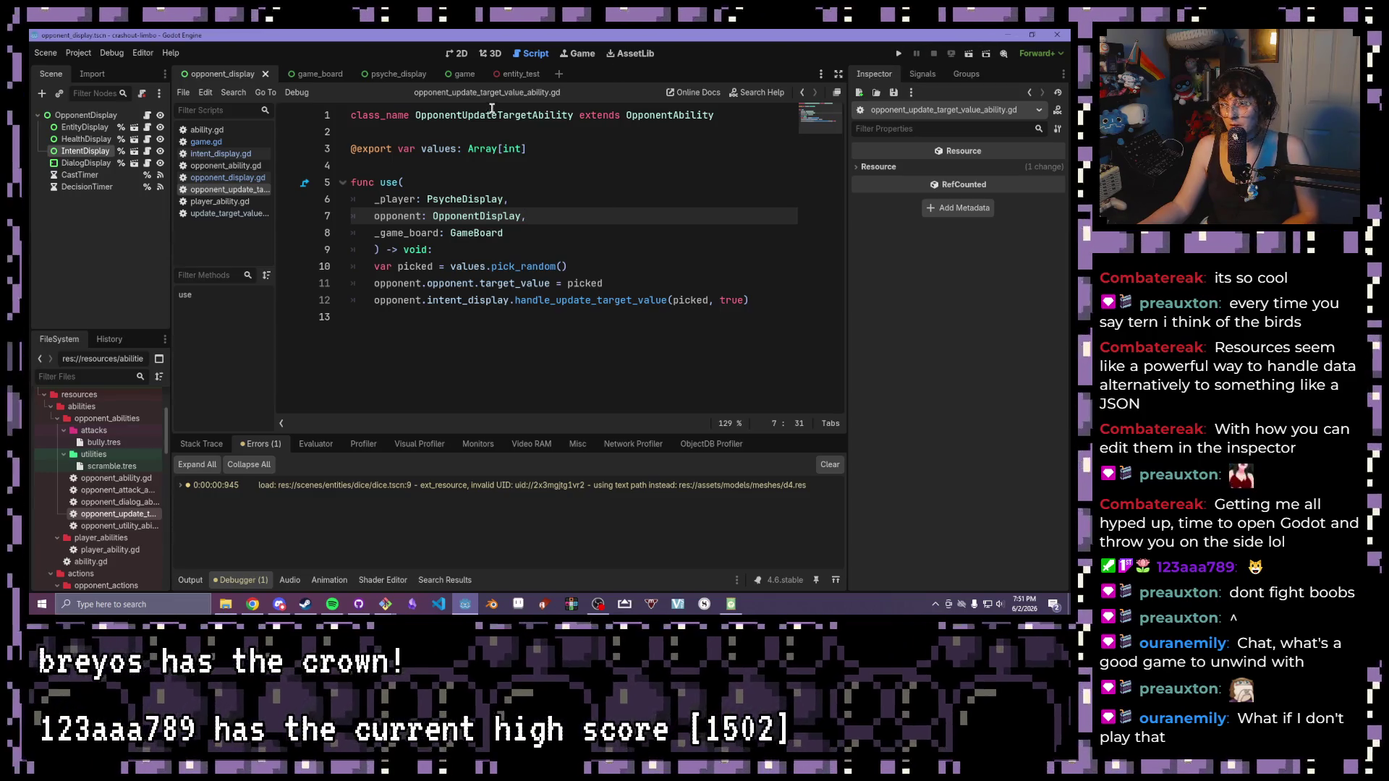
pyautogui.click(221, 178)
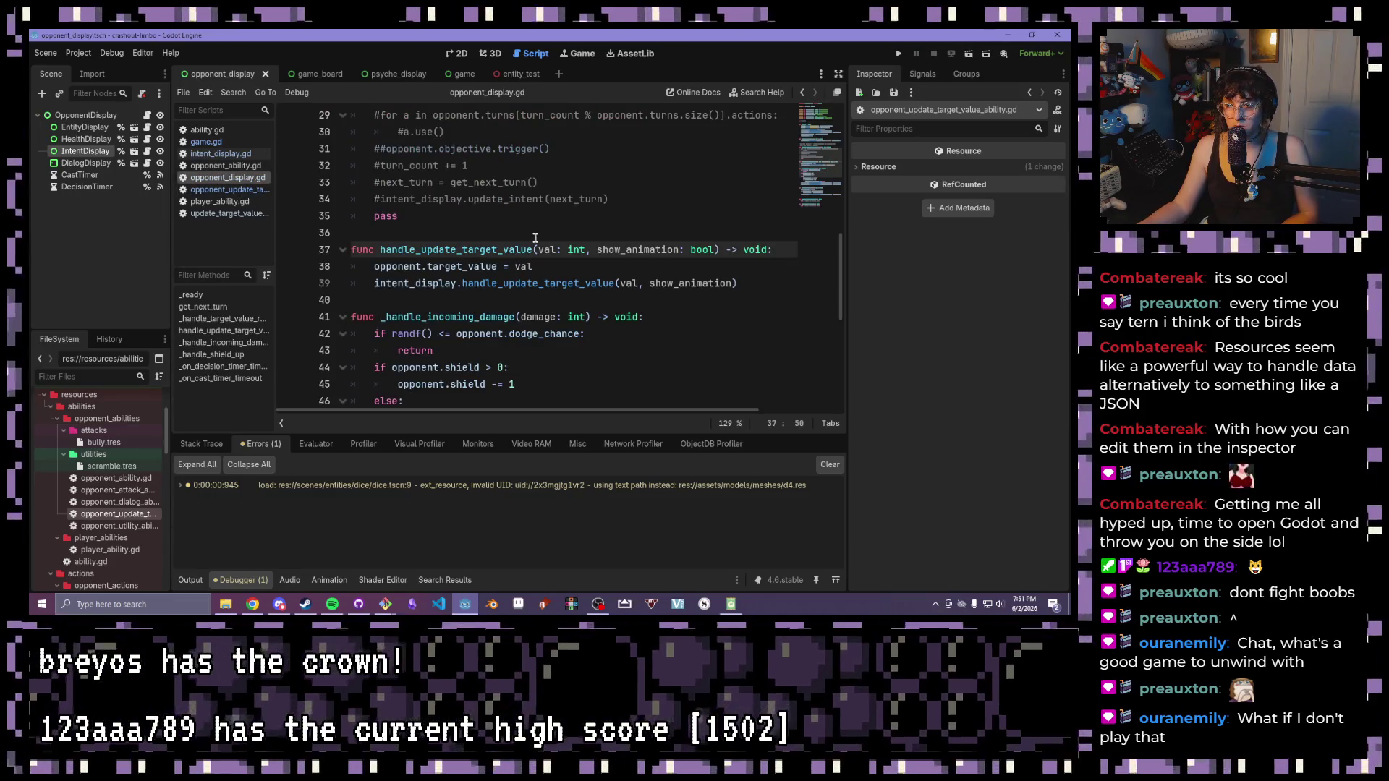
pyautogui.moveTo(738, 283); pyautogui.dragTo(351, 249)
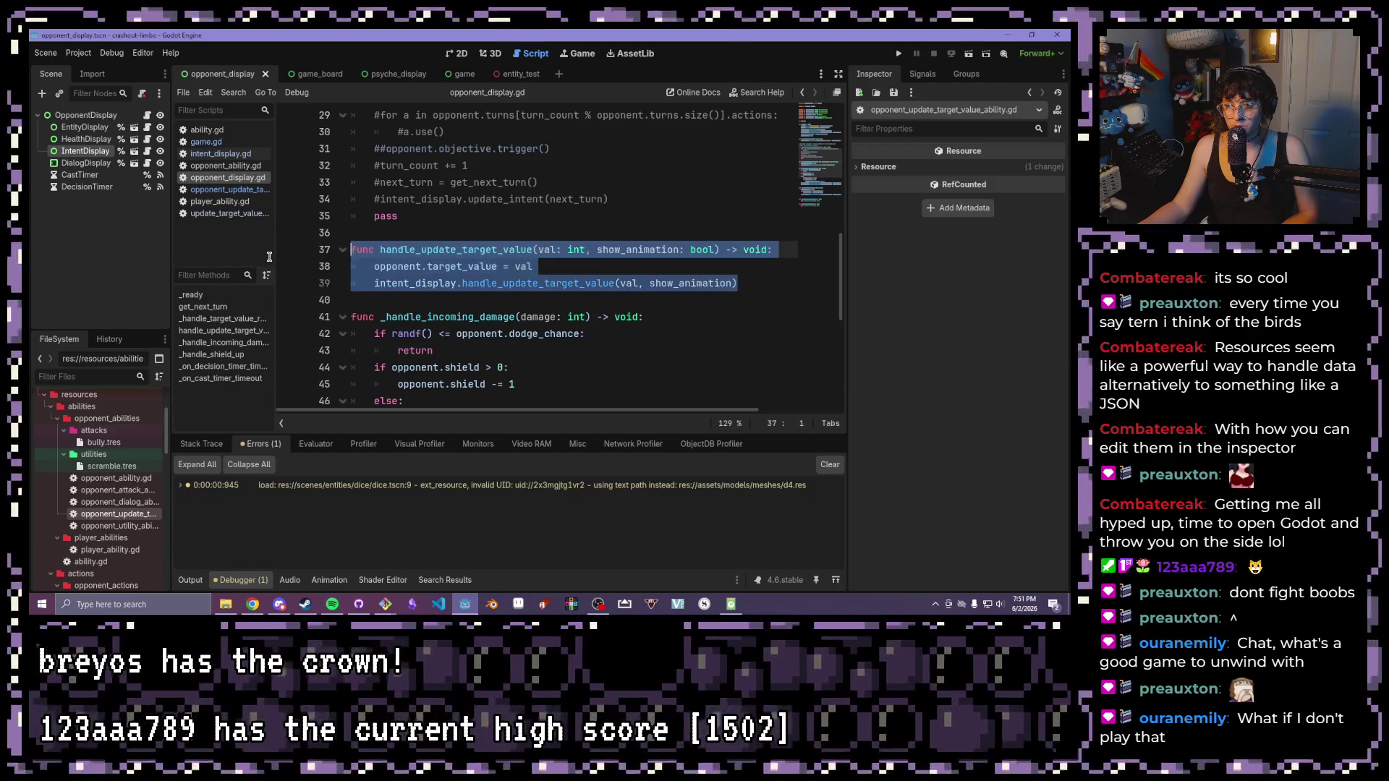
pyautogui.press('BackSpace')
pyautogui.press('BackSpace')
pyautogui.press('BackSpace')
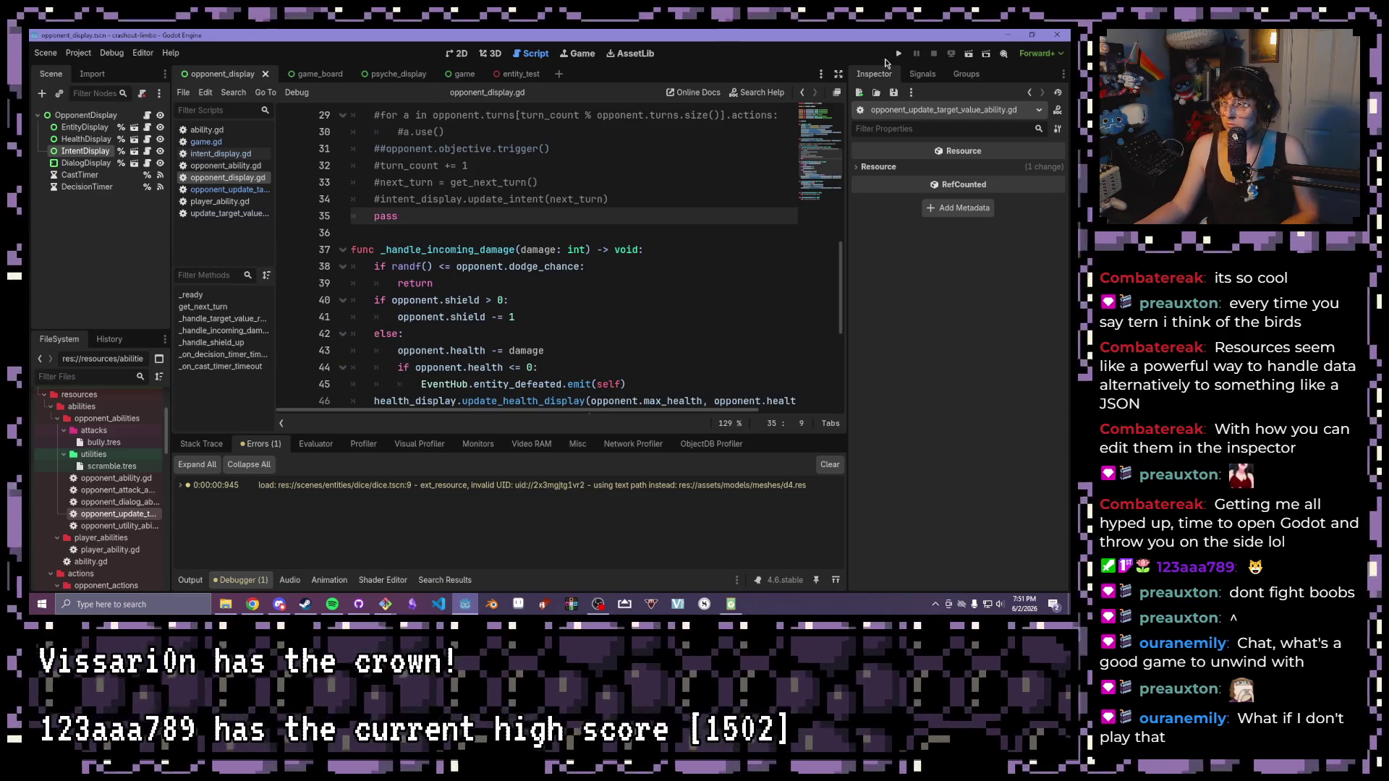
pyautogui.click(897, 52)
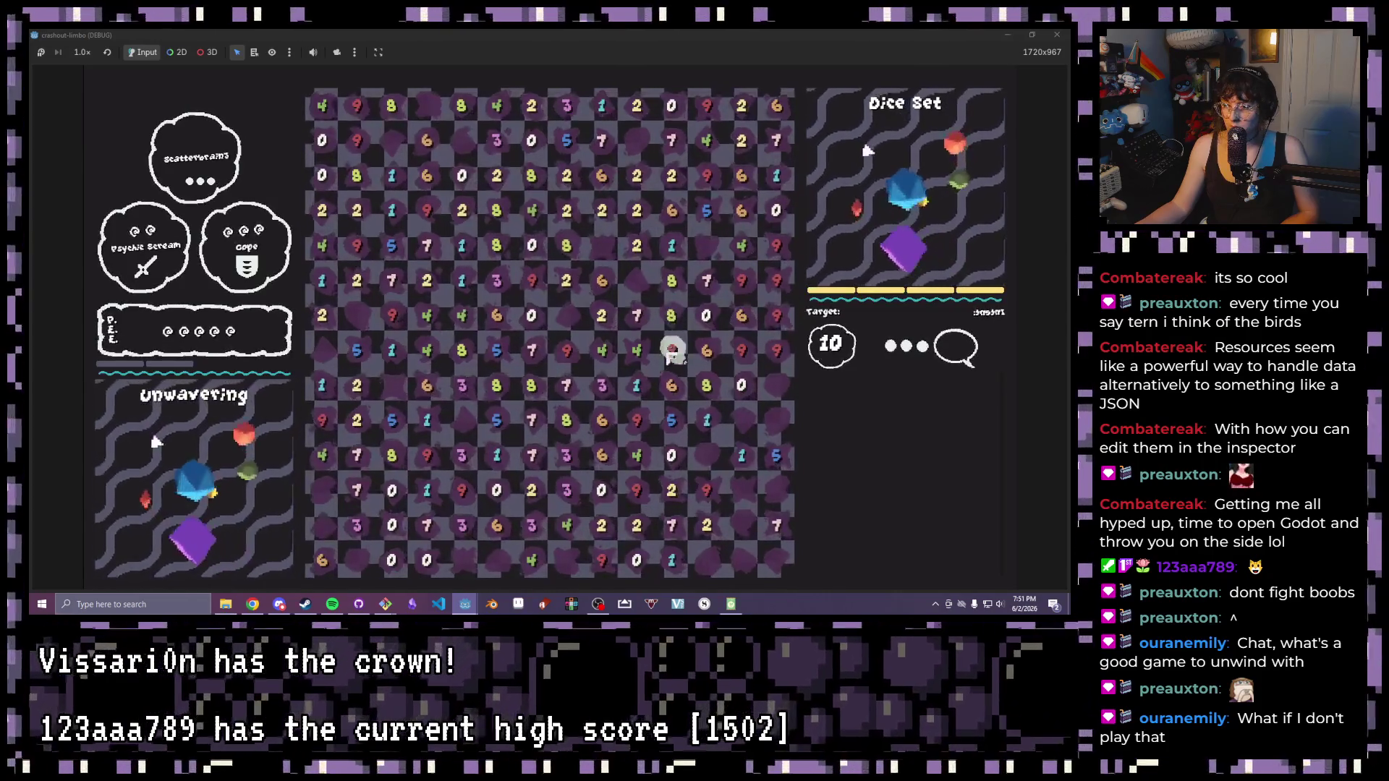
# - Play the 5 and 1 dice, then clear a 7 and 1 to meet target 10
pyautogui.click(647, 429)
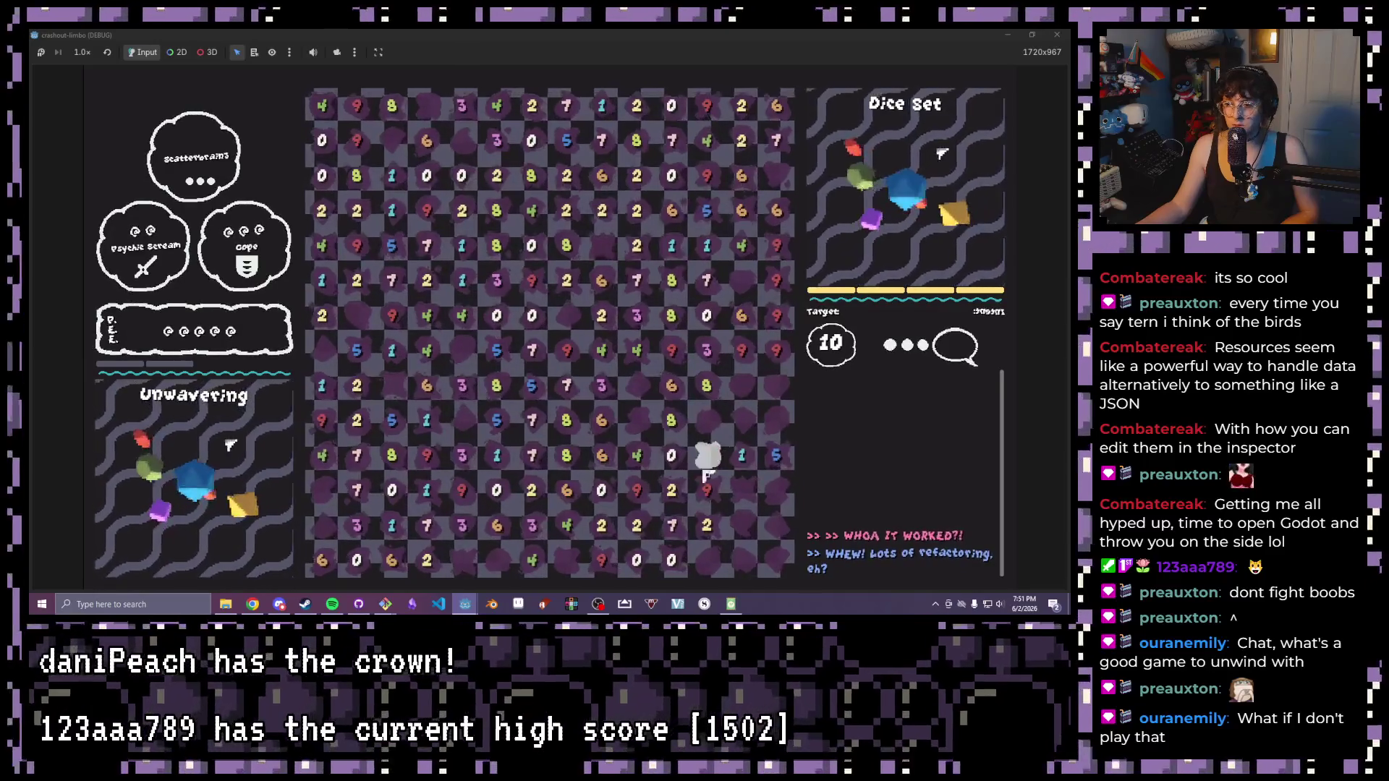
pyautogui.click(743, 461)
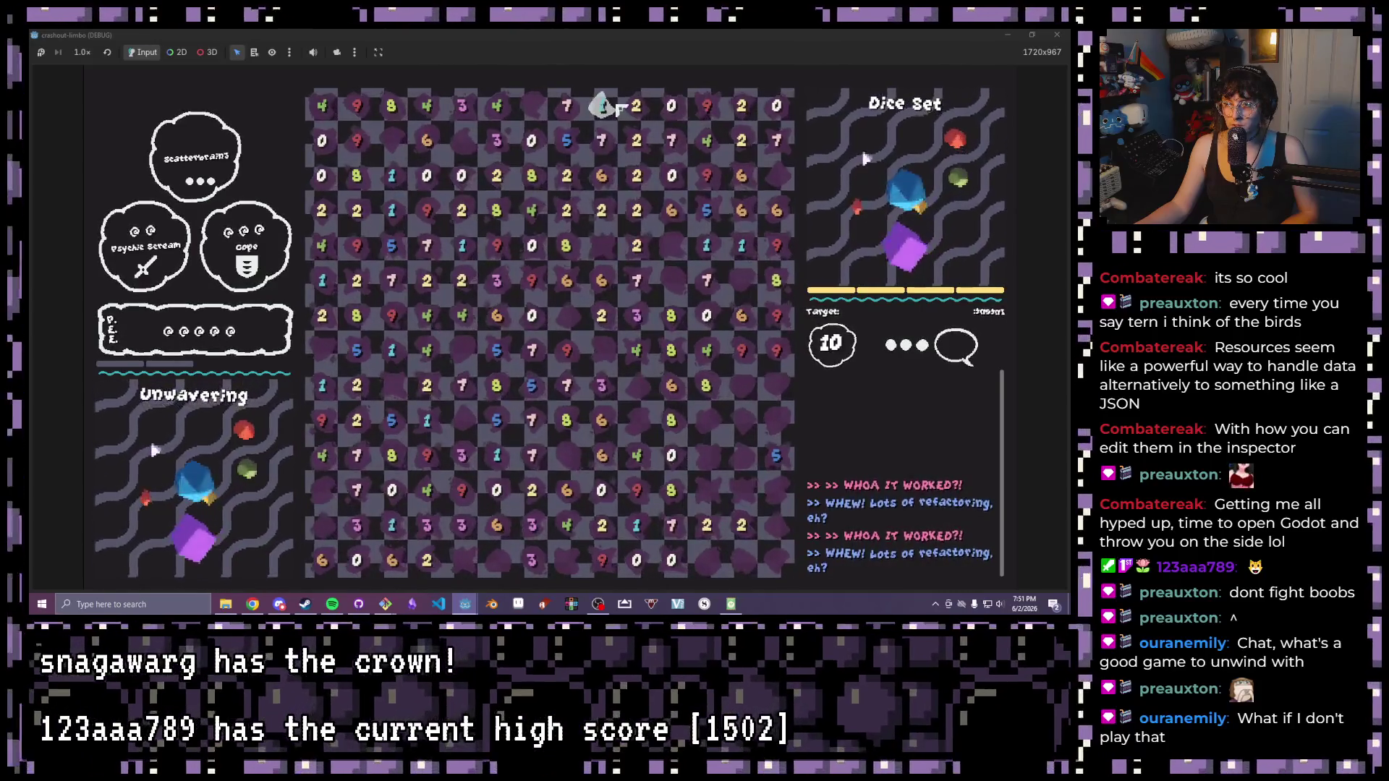
pyautogui.click(568, 105)
pyautogui.moveTo(621, 114); pyautogui.dragTo(636, 105)
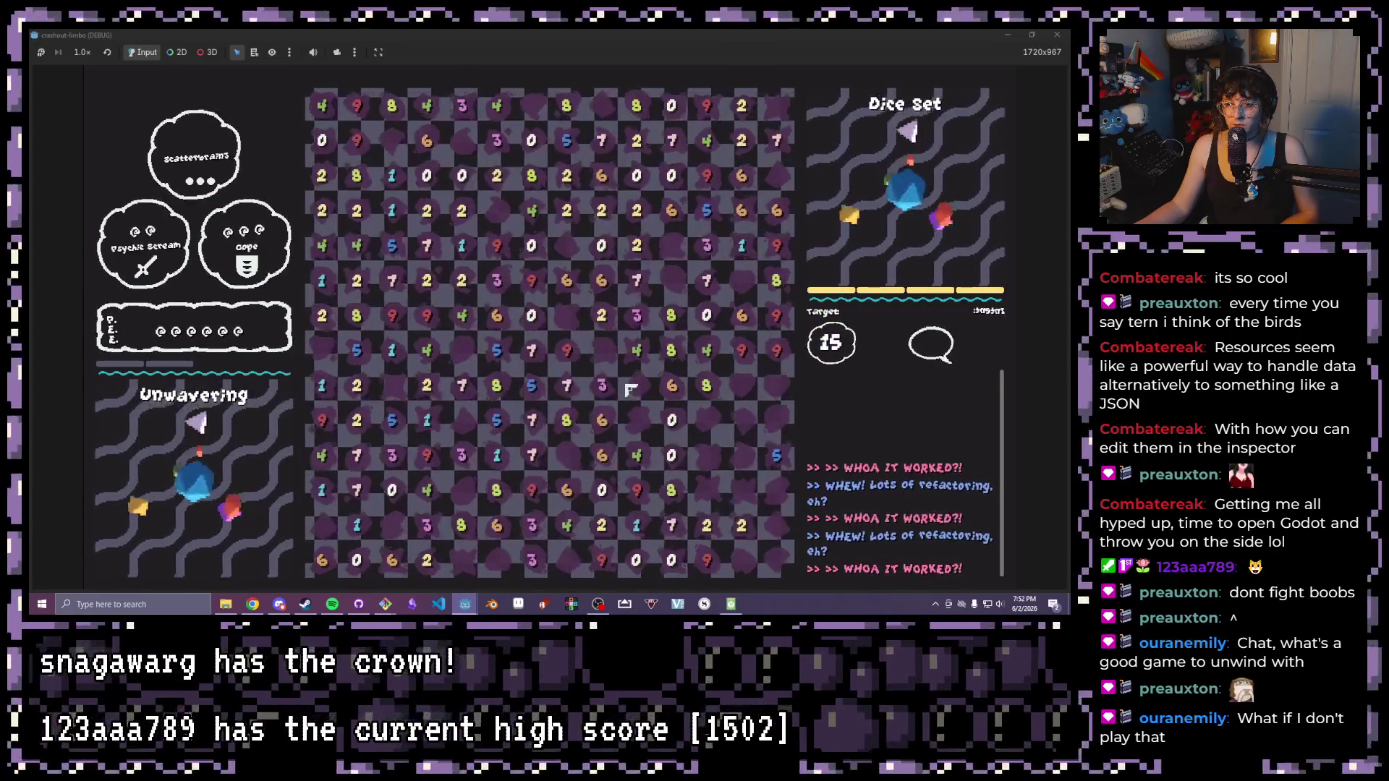
# - Clear 5-7-3 and 9-6 groups for target 15, then a 9 and 1 for 10
pyautogui.moveTo(567, 385); pyautogui.dragTo(602, 384)
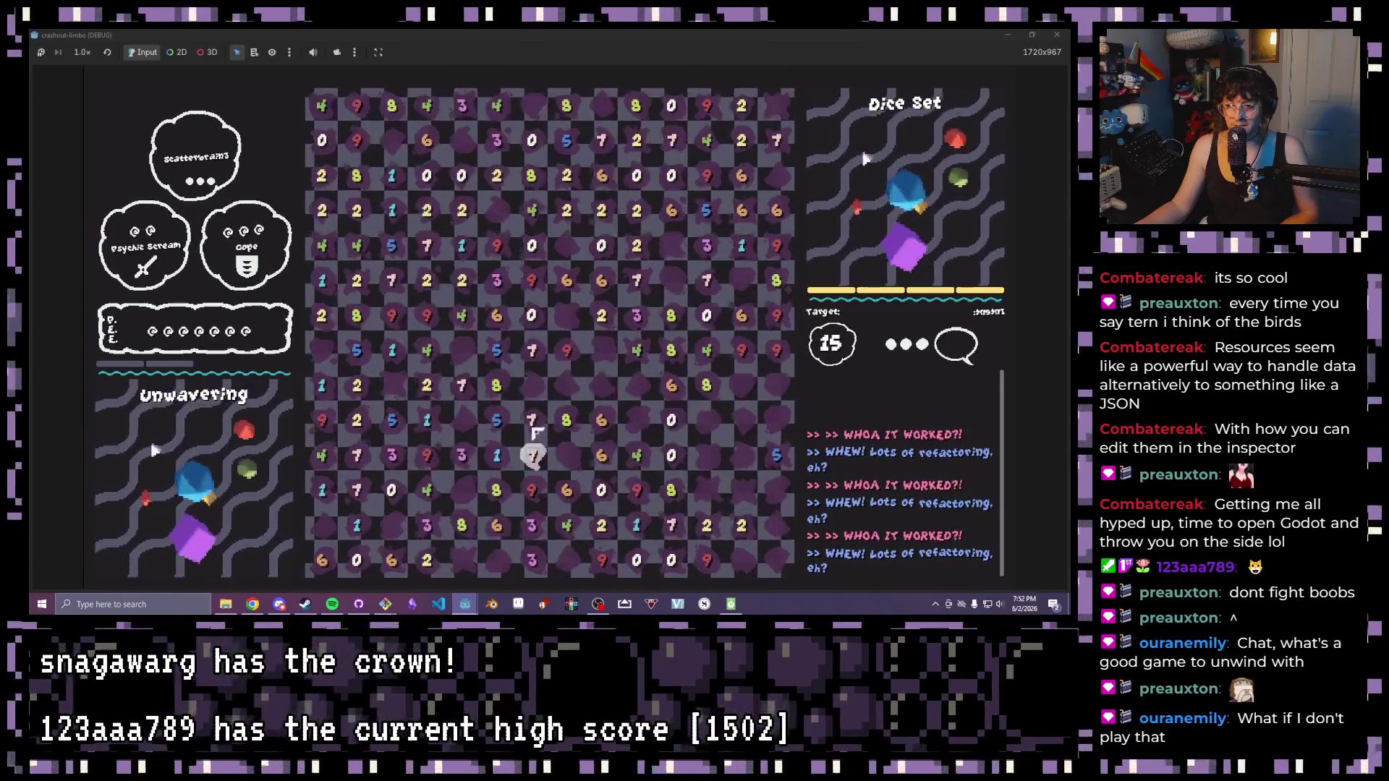
pyautogui.click(532, 280)
pyautogui.click(566, 280)
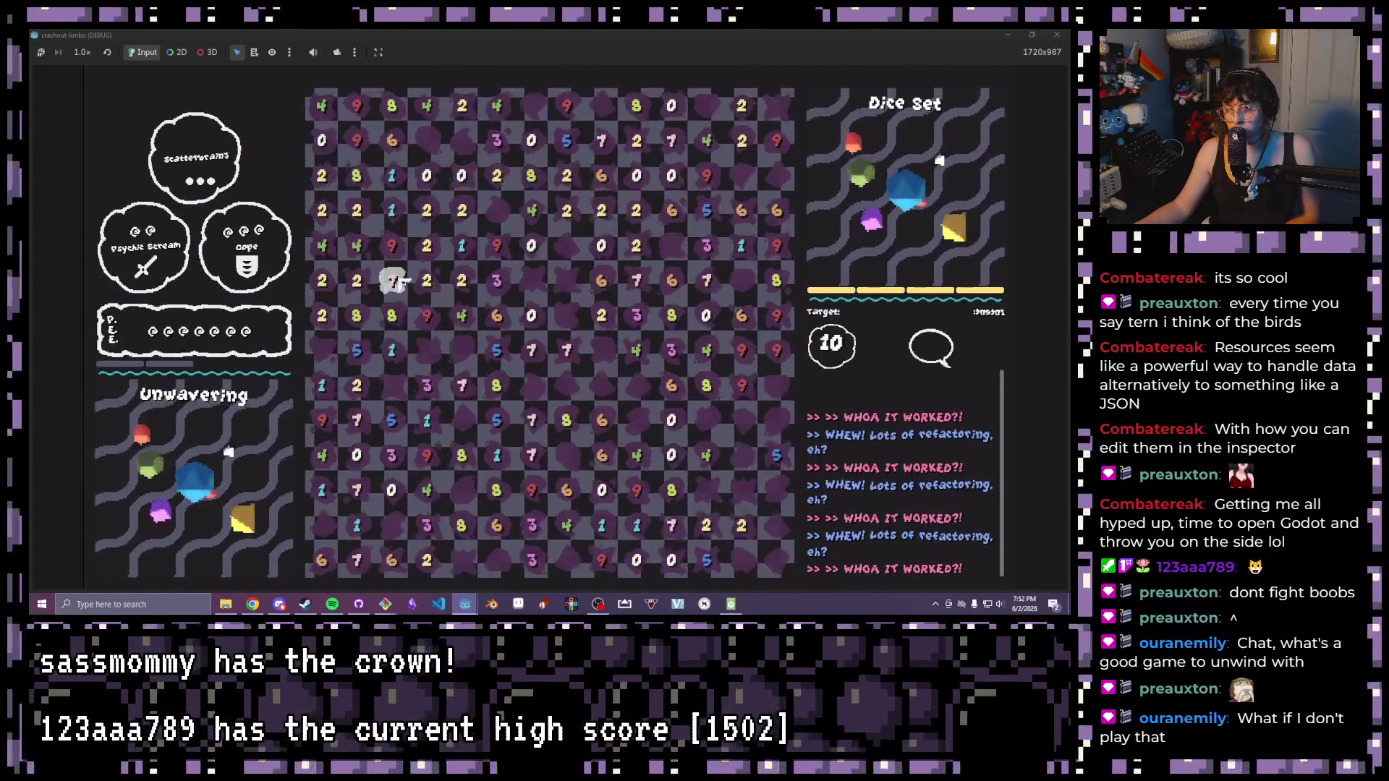
pyautogui.click(392, 246)
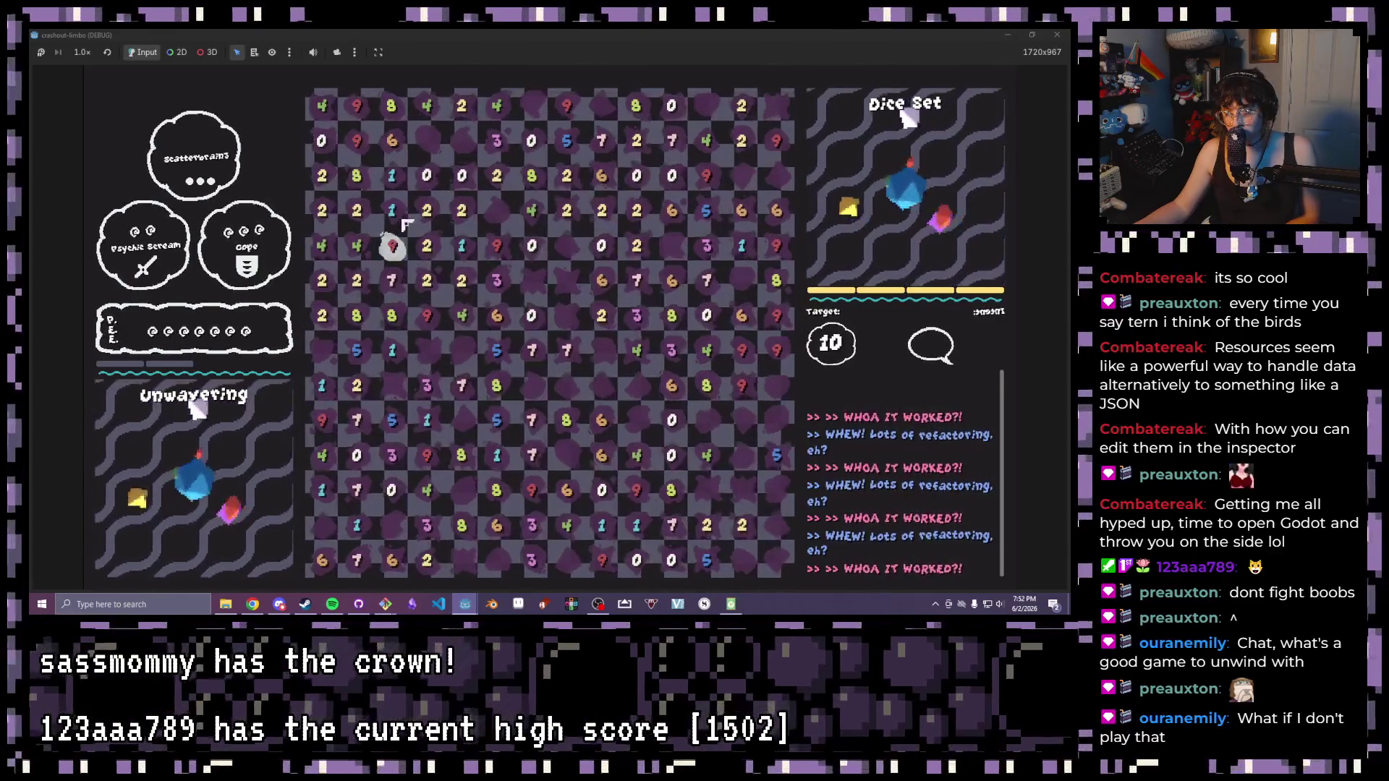
pyautogui.click(392, 211)
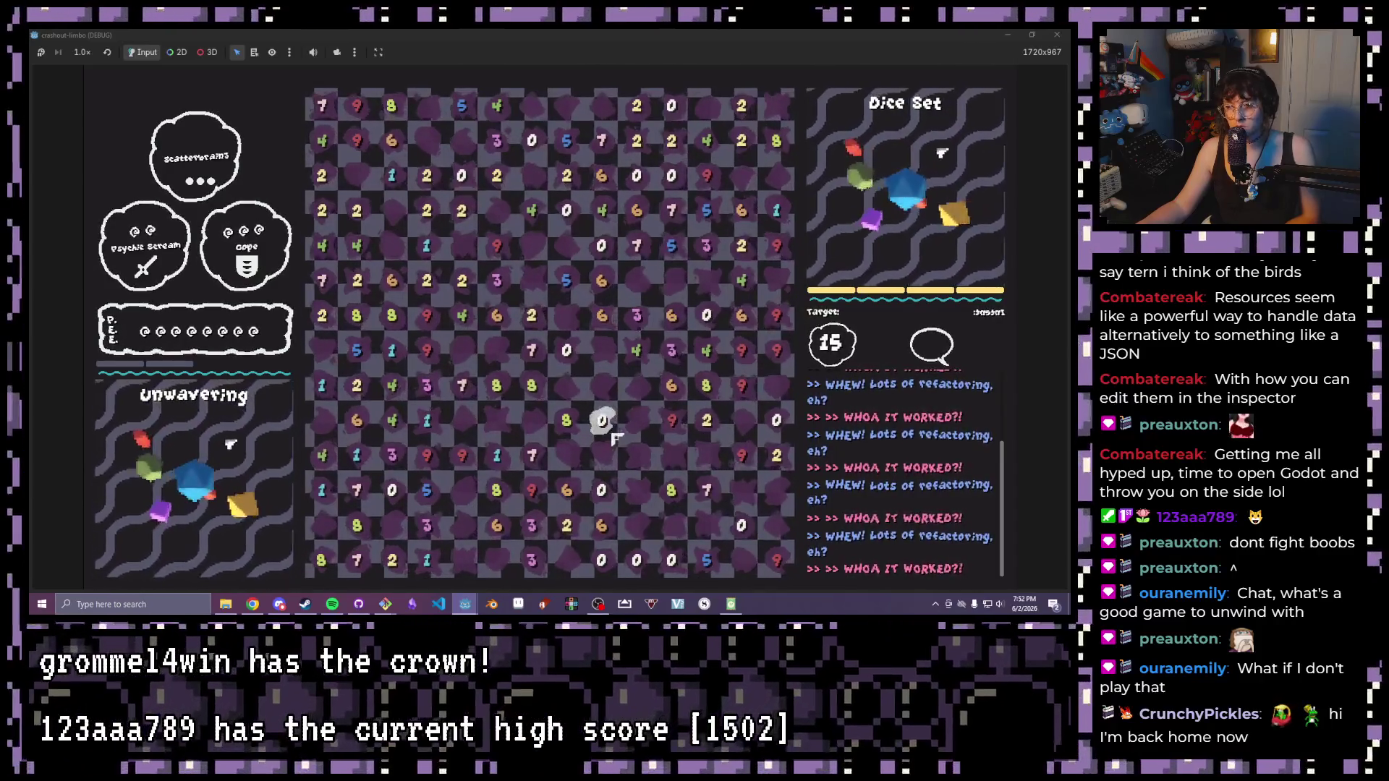
# - Clear two 8-and-7 pairs for target 15 and two 4-and-8 pairs for 12
pyautogui.moveTo(532, 385); pyautogui.dragTo(532, 350)
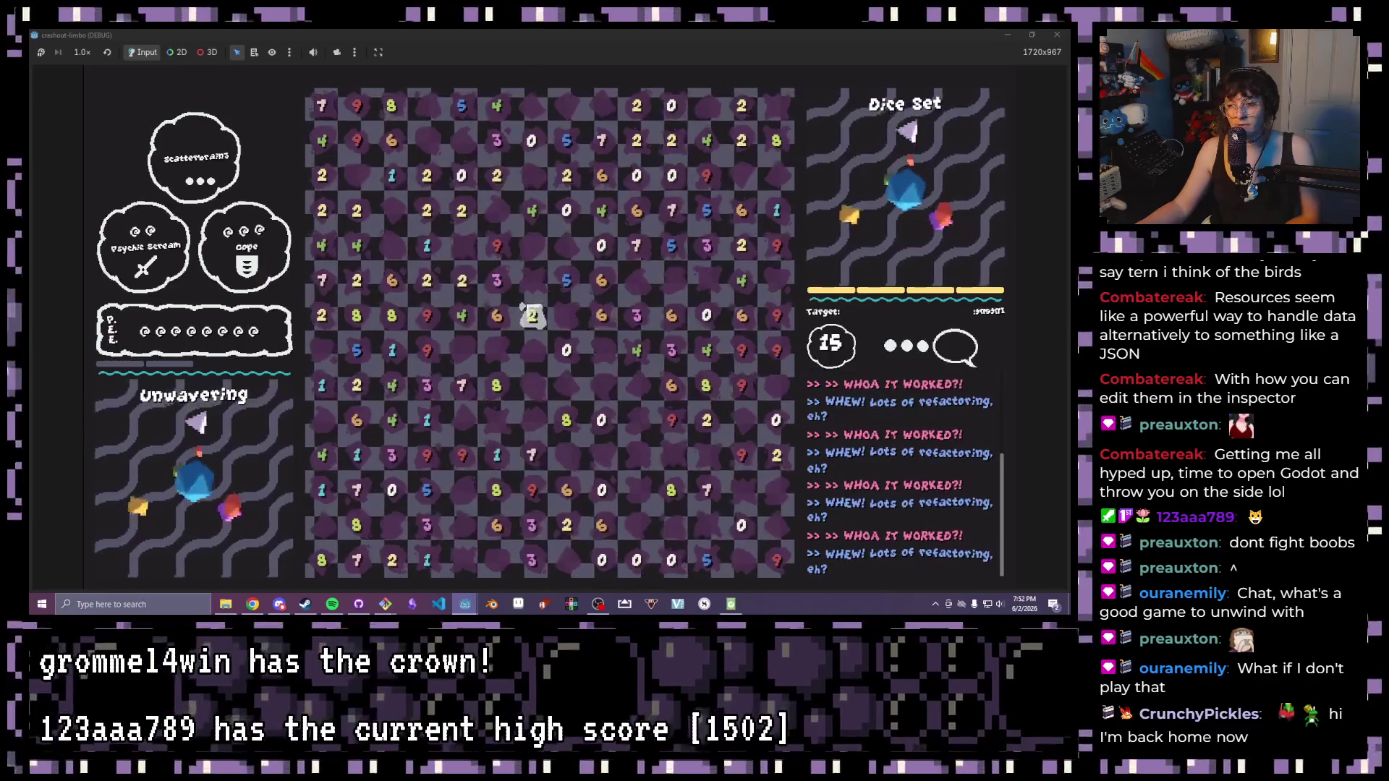
pyautogui.moveTo(567, 420); pyautogui.dragTo(533, 455)
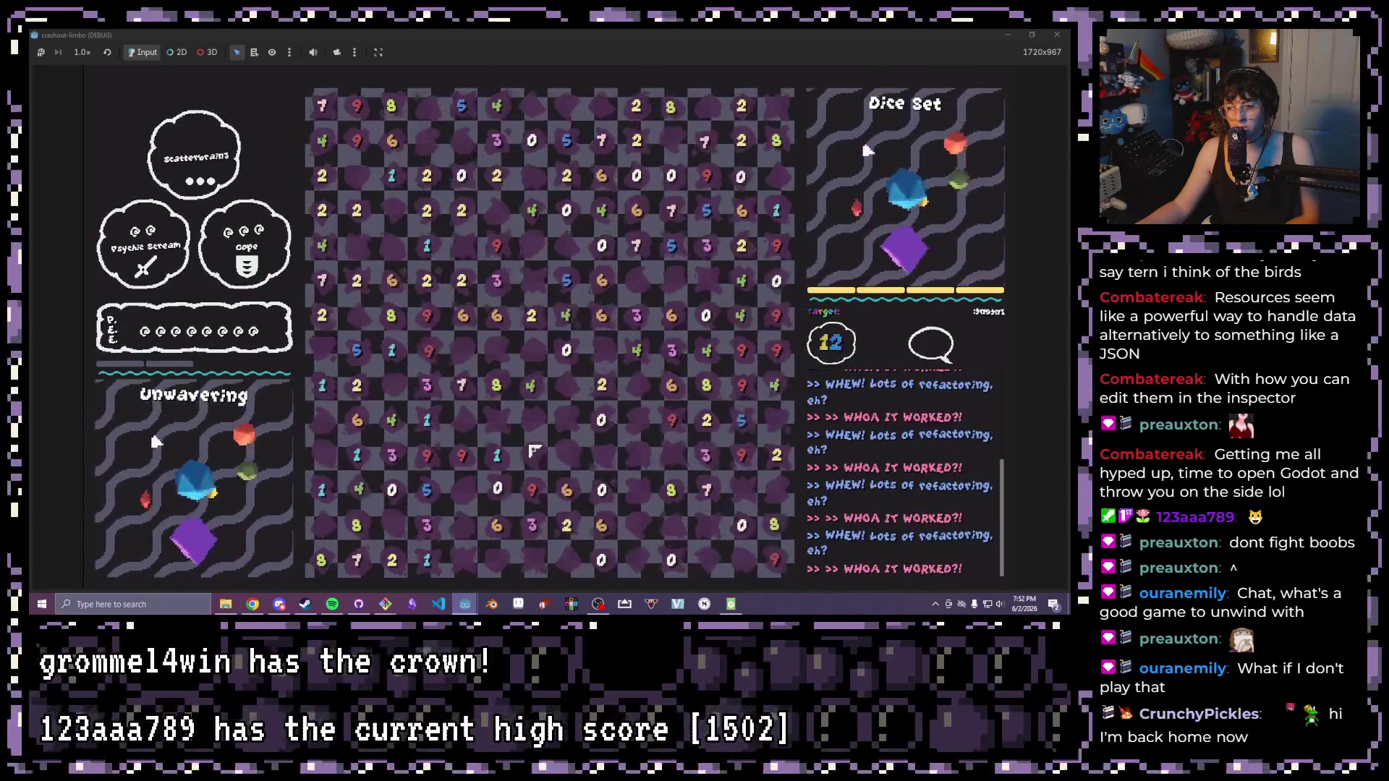
pyautogui.moveTo(398, 385); pyautogui.dragTo(496, 385)
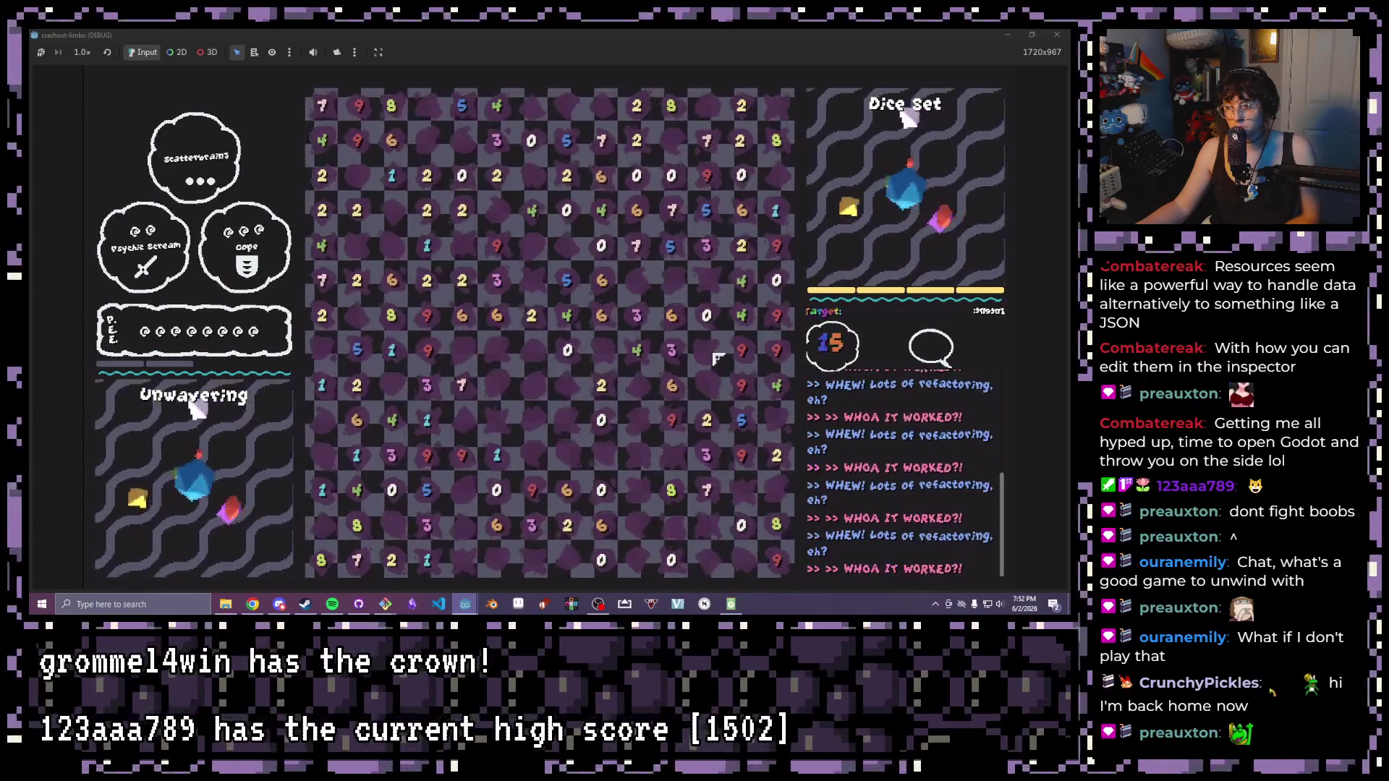
pyautogui.moveTo(707, 385); pyautogui.dragTo(636, 350)
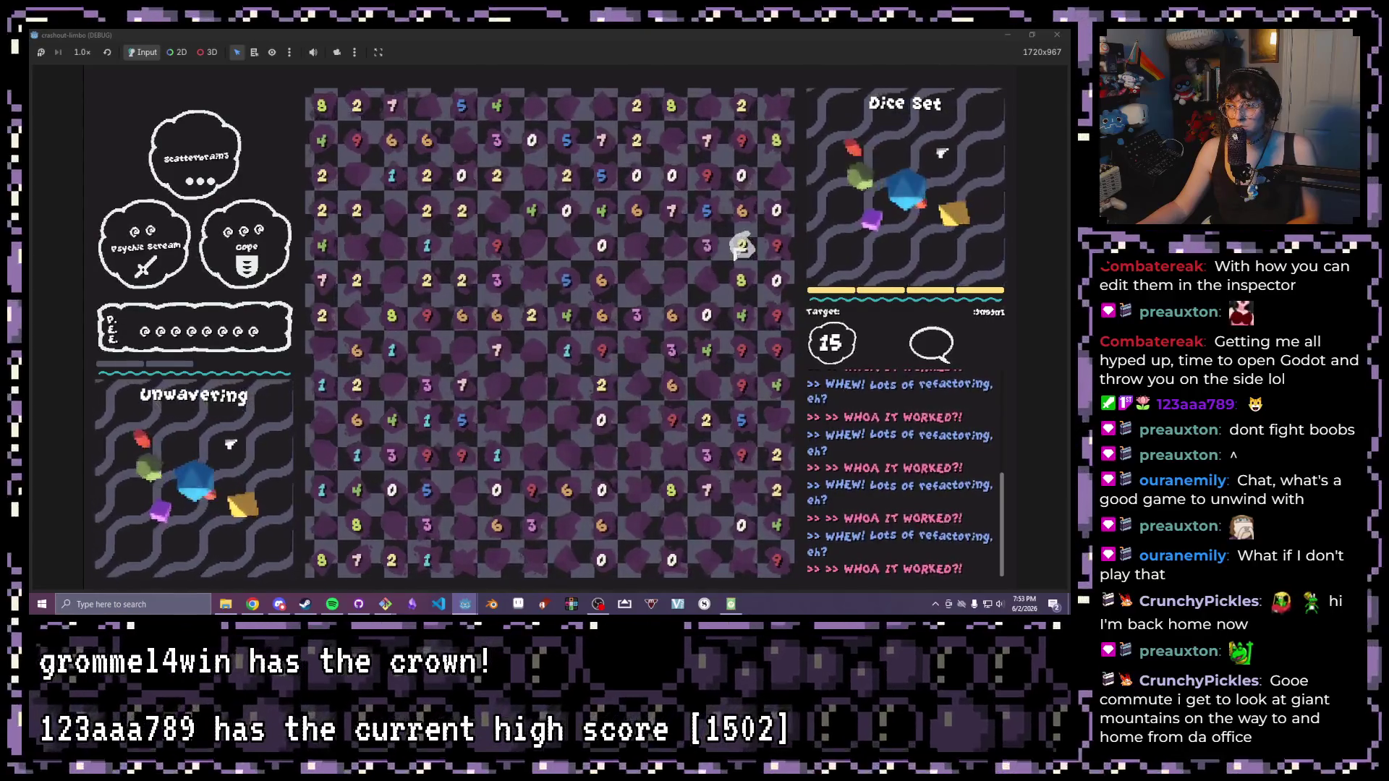
# - Clear five row dice summing to 15, then link column chains and clear a 7 and 8
pyautogui.click(741, 248)
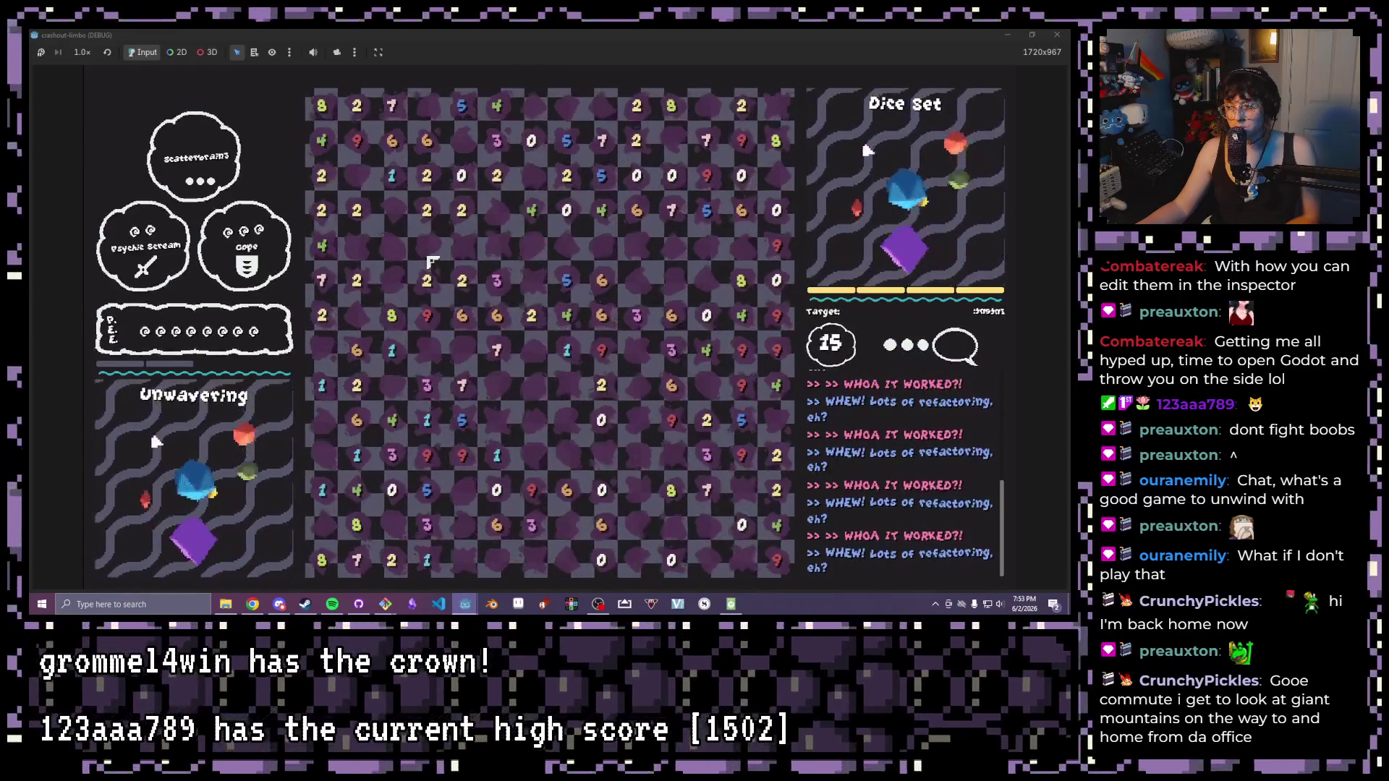
pyautogui.moveTo(595, 265)
pyautogui.mouseDown()
pyautogui.moveTo(622, 194)
pyautogui.moveTo(602, 176)
pyautogui.mouseUp()
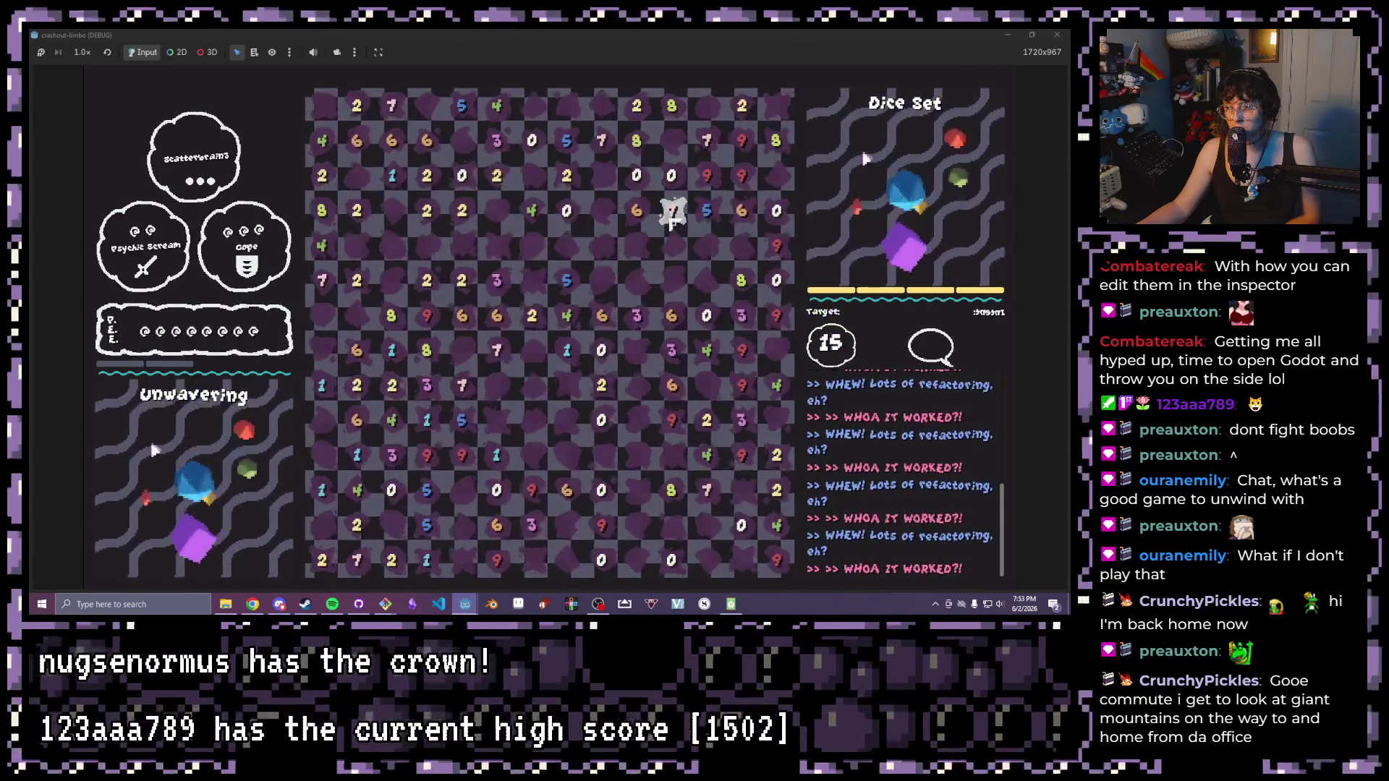
pyautogui.moveTo(673, 210)
pyautogui.mouseDown()
pyautogui.moveTo(673, 245)
pyautogui.moveTo(672, 176)
pyautogui.moveTo(673, 210)
pyautogui.mouseUp()
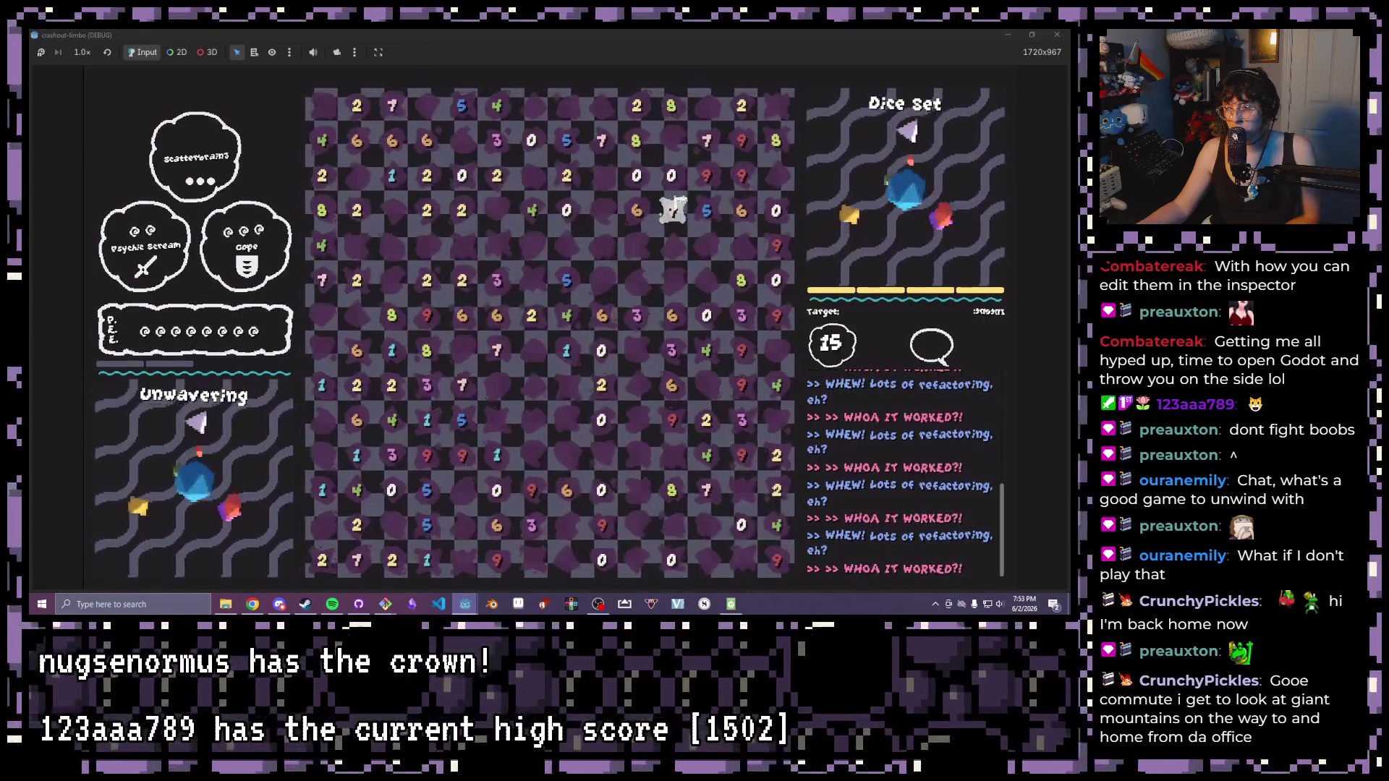
pyautogui.moveTo(671, 105); pyautogui.dragTo(680, 214)
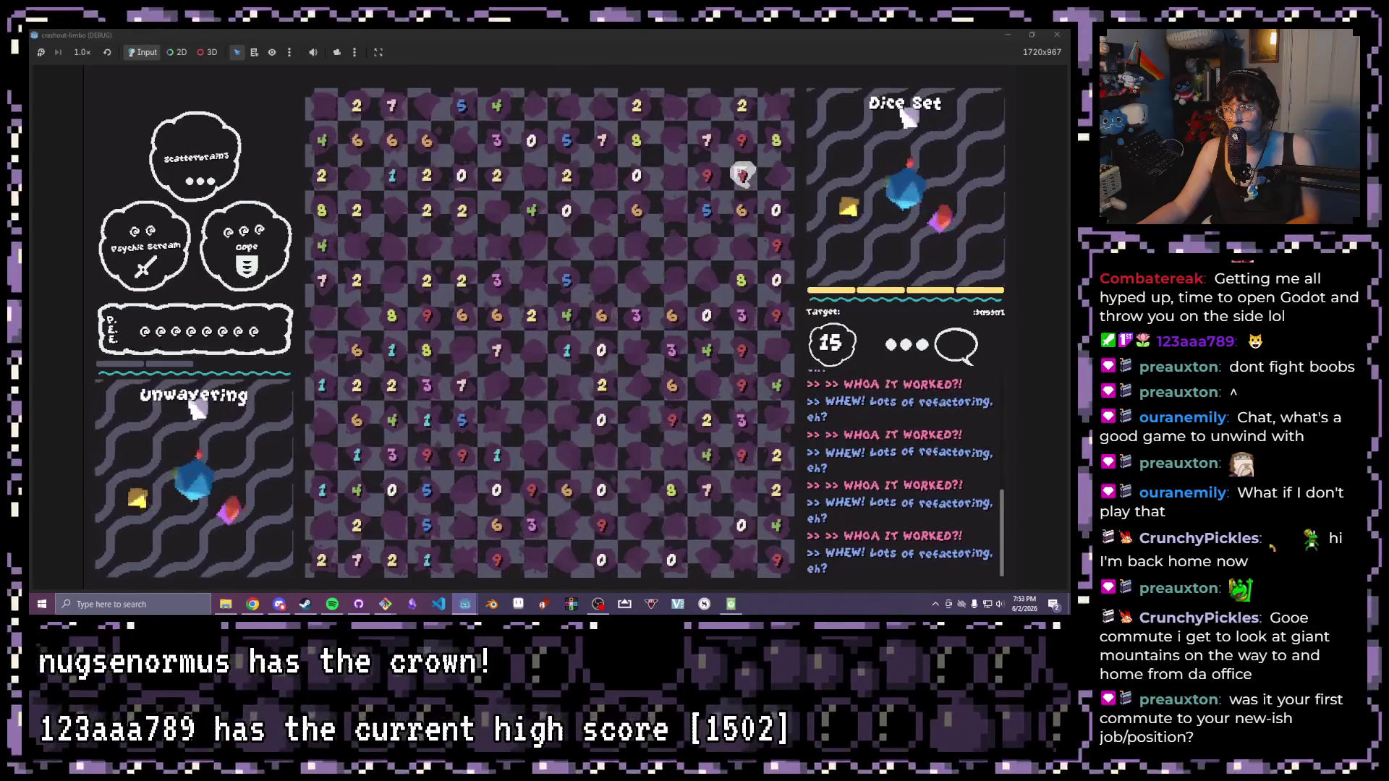
pyautogui.moveTo(707, 140); pyautogui.dragTo(649, 146)
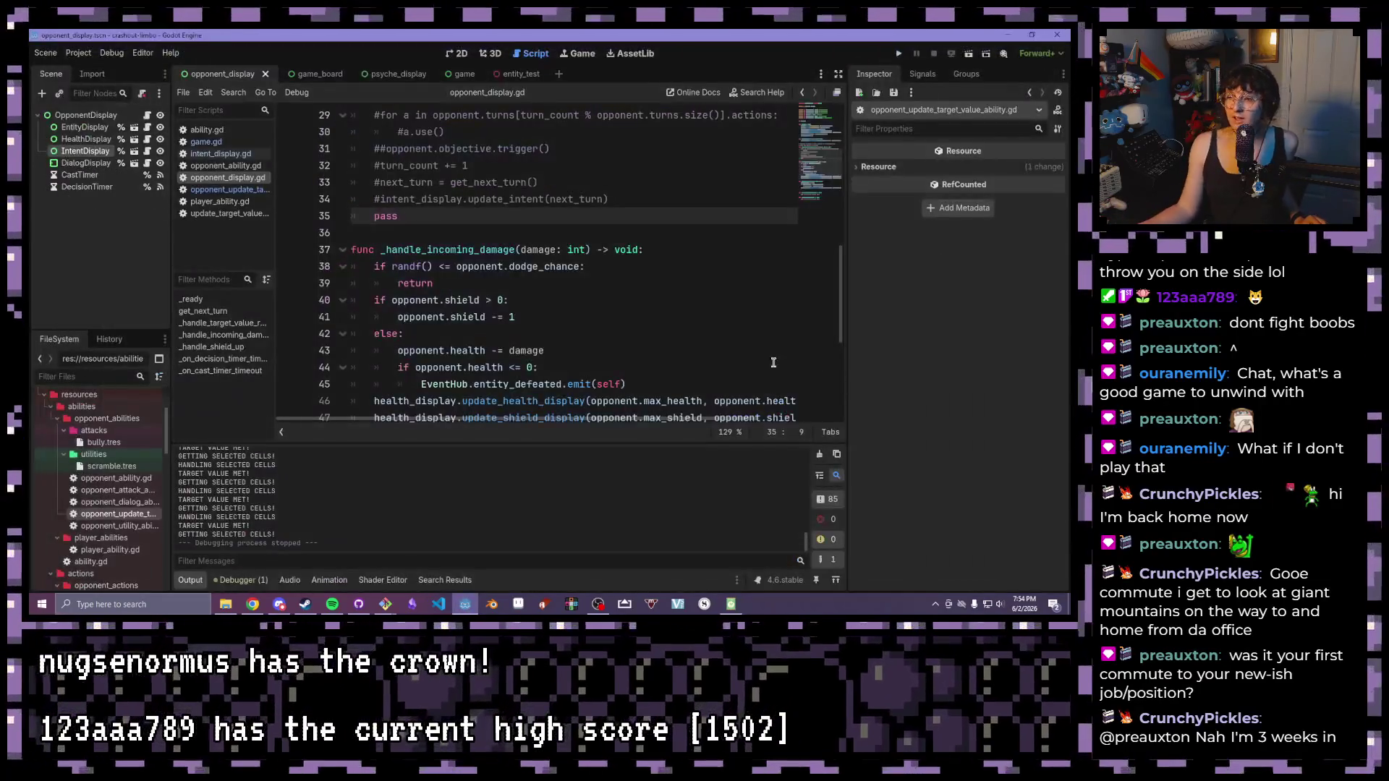
# - Place the caret at the end of line 43 and scroll through opponent_display.gd
pyautogui.click(701, 352)
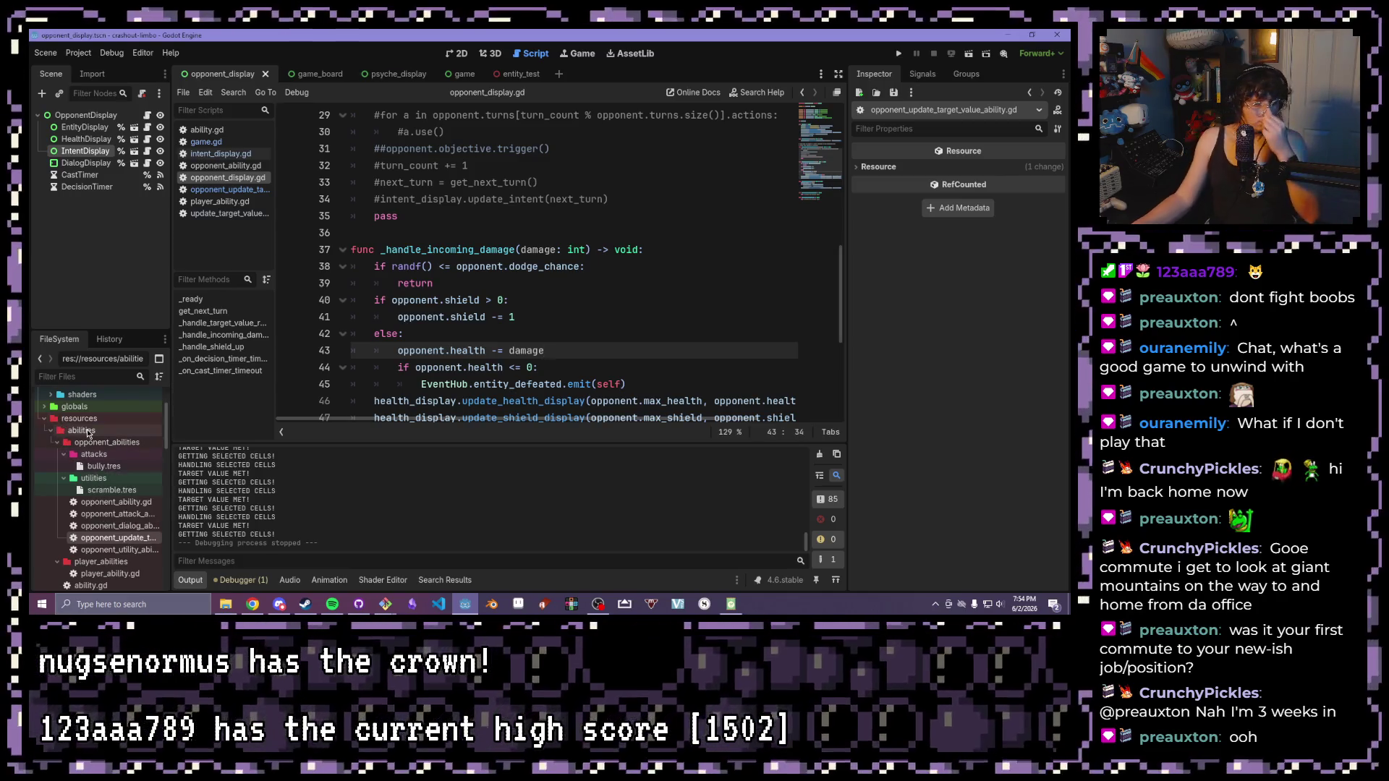
pyautogui.scroll(-3, 93, 495)
pyautogui.scroll(-1, 94, 499)
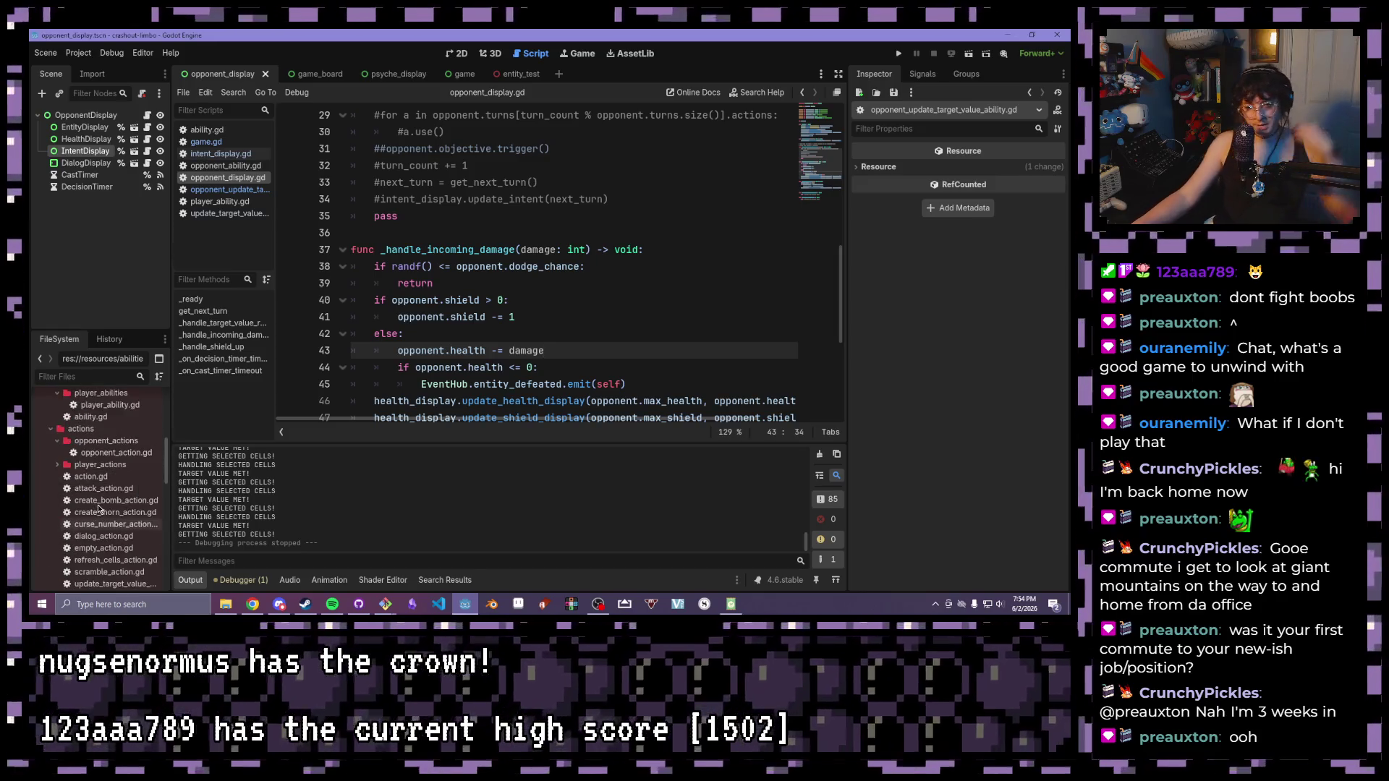
pyautogui.scroll(3, 99, 510)
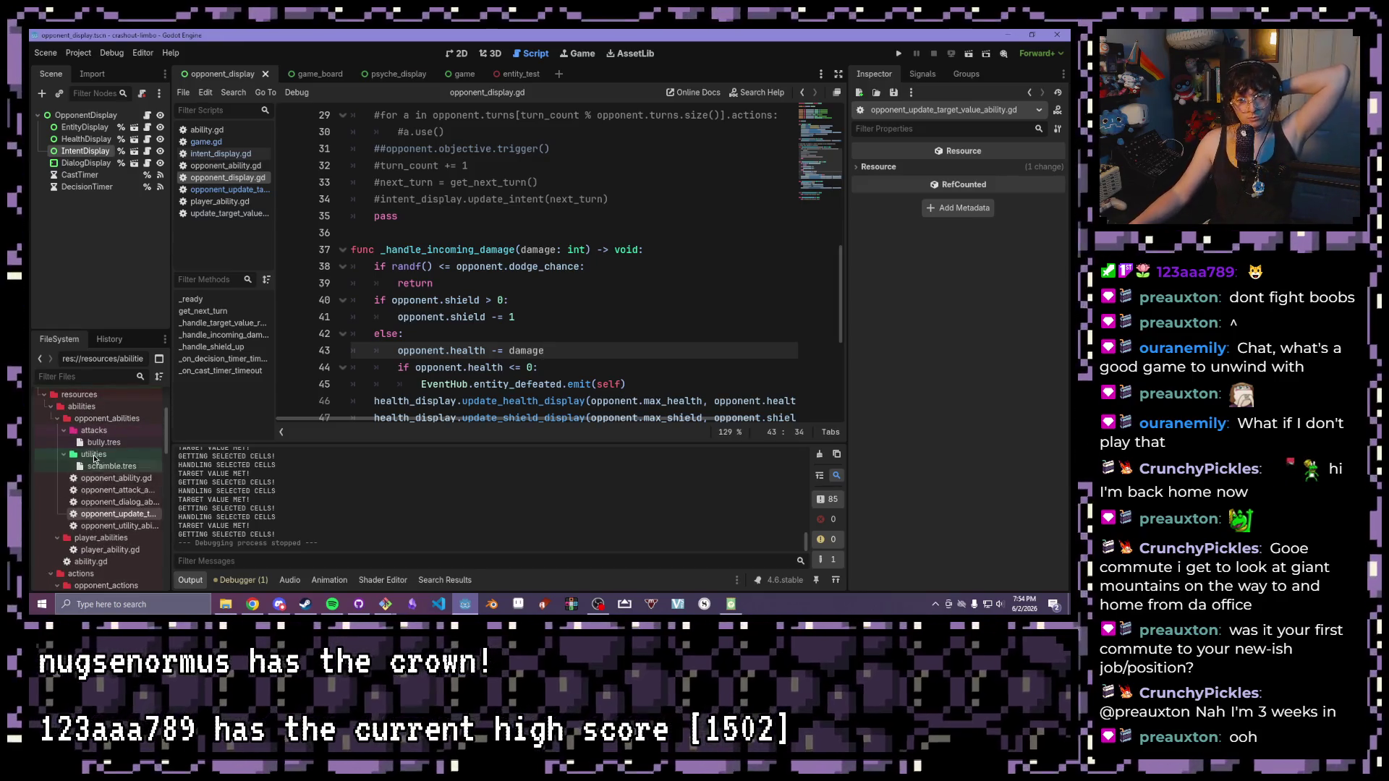
pyautogui.scroll(-4, 94, 448)
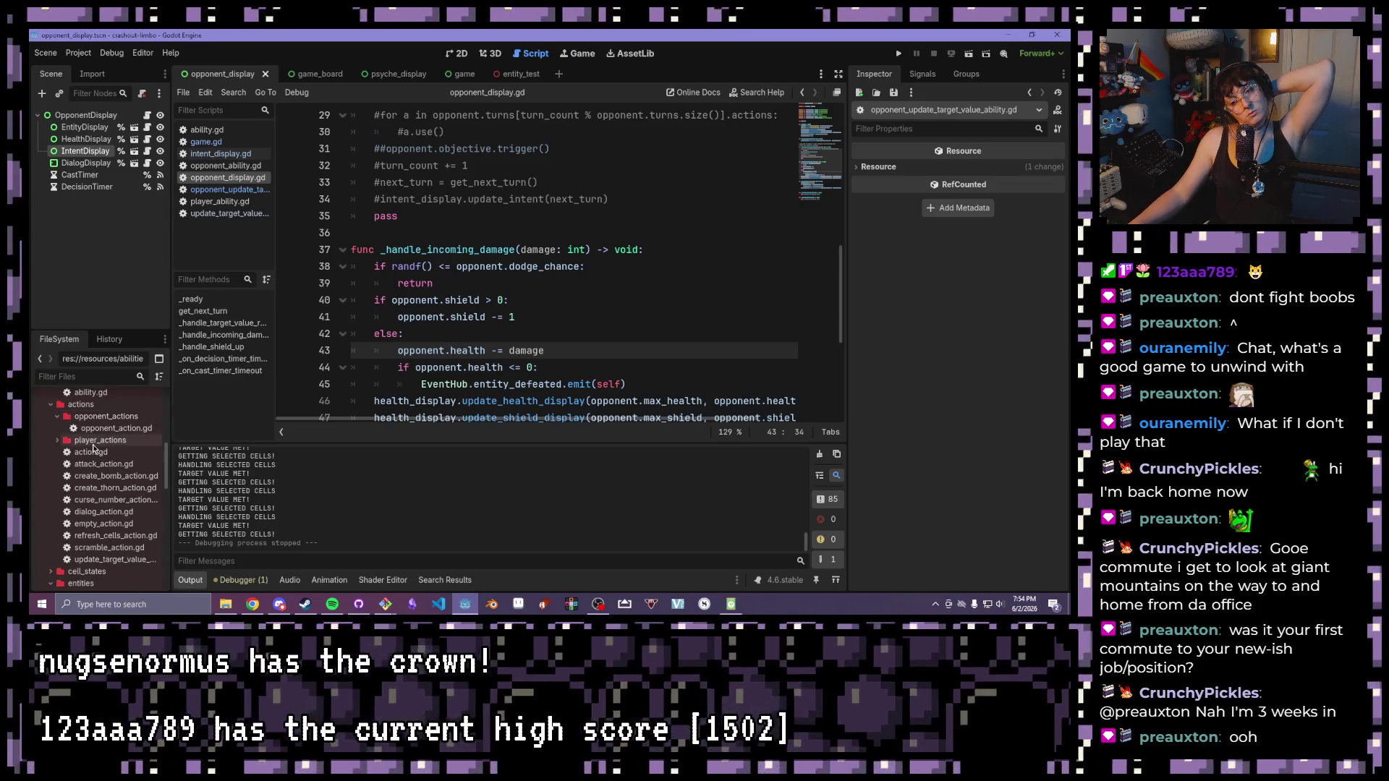
pyautogui.scroll(-3, 93, 450)
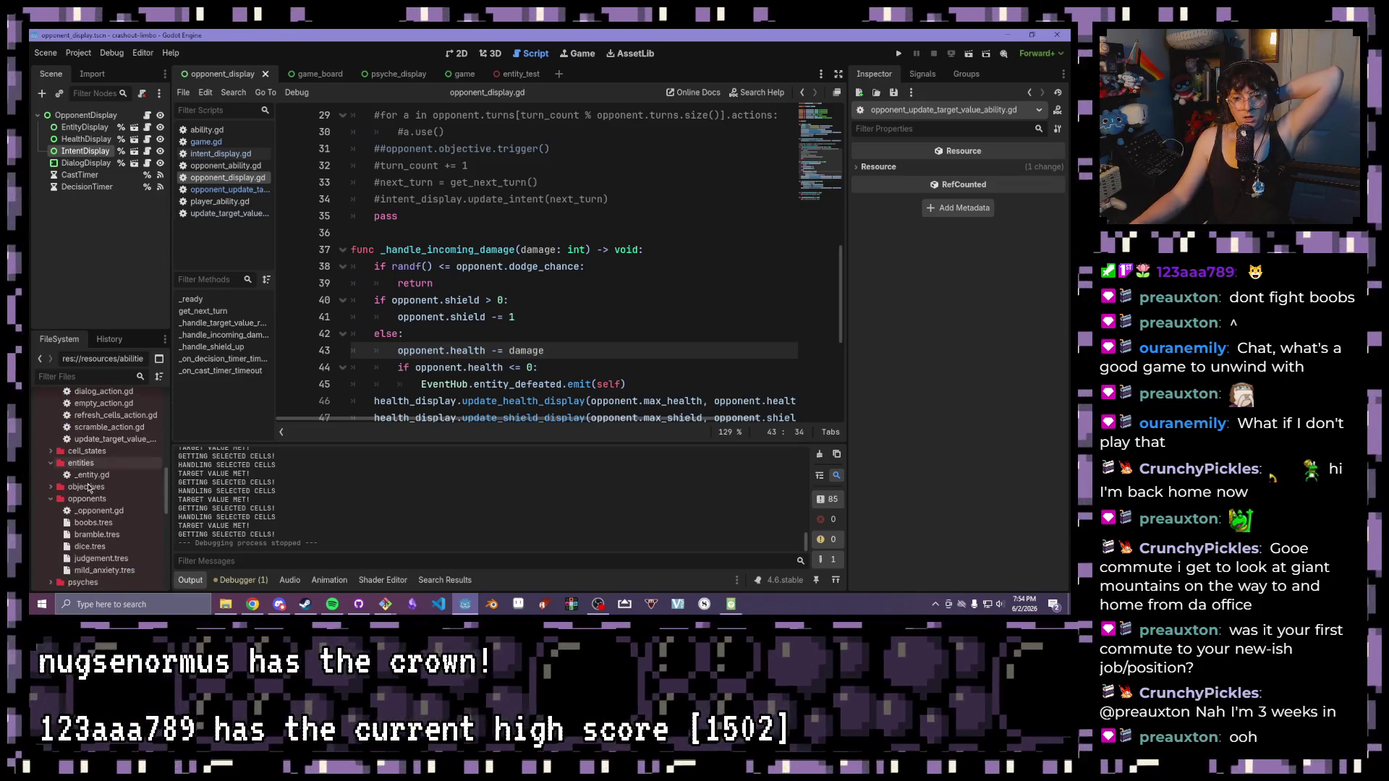
# - Strip the leading characters from dice.tres's Turn 0 OpponentDialogAbility message, save, and run
pyautogui.click(97, 547)
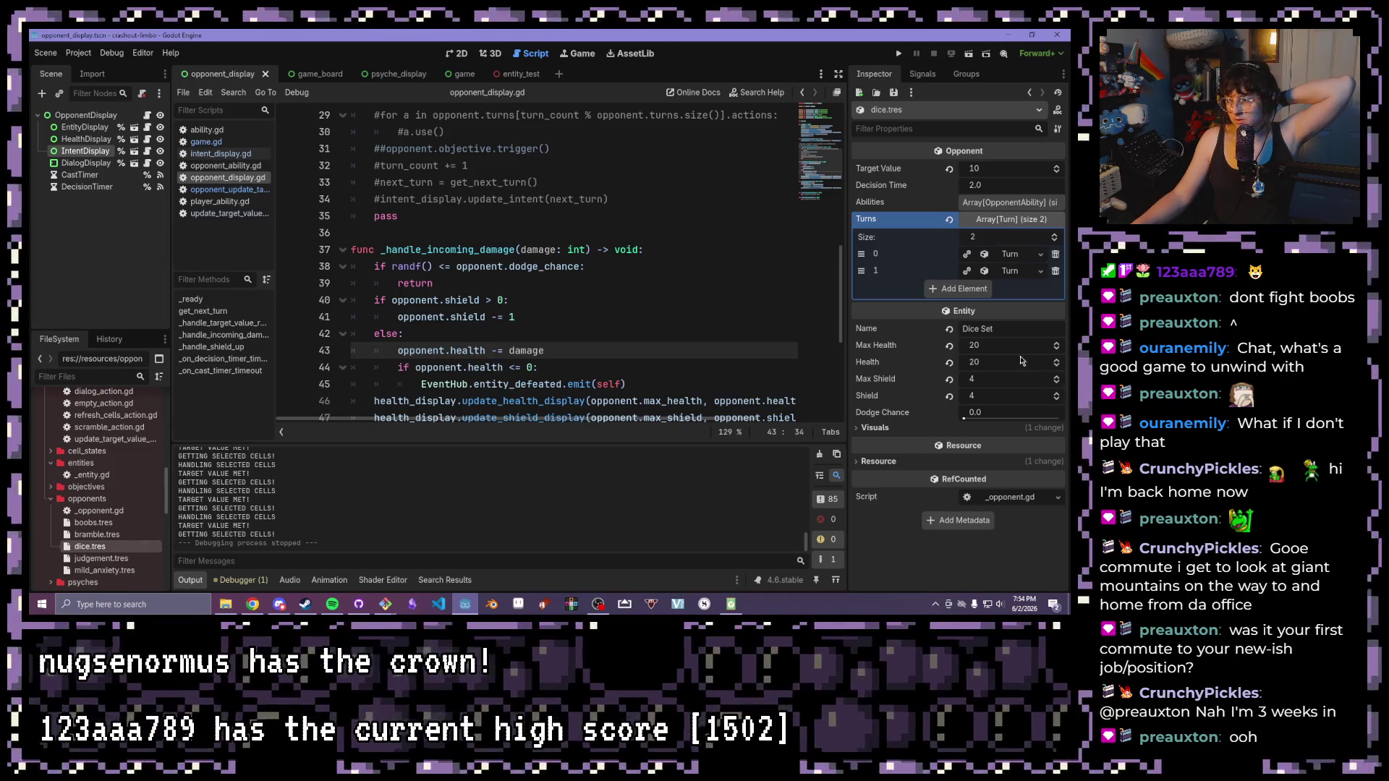
pyautogui.click(1007, 254)
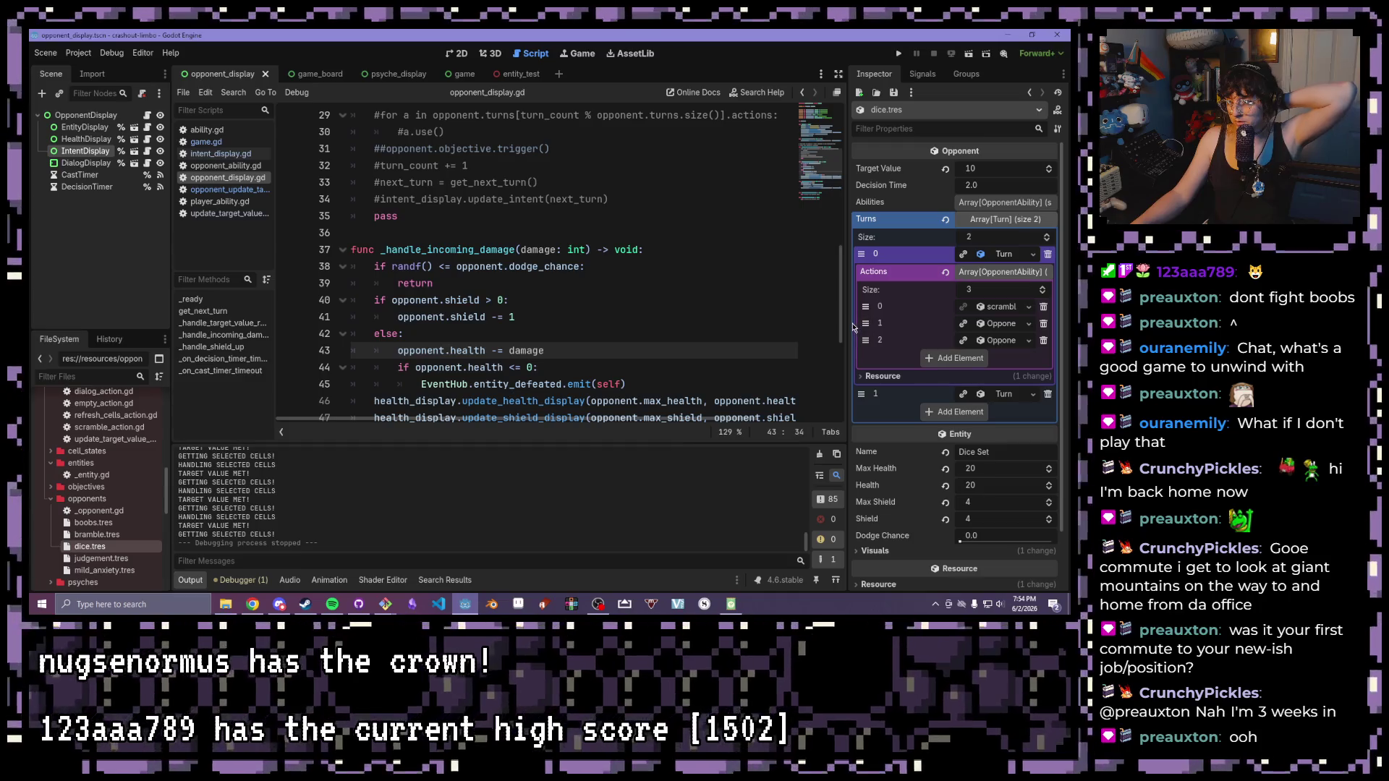
pyautogui.moveTo(848, 320); pyautogui.dragTo(588, 326)
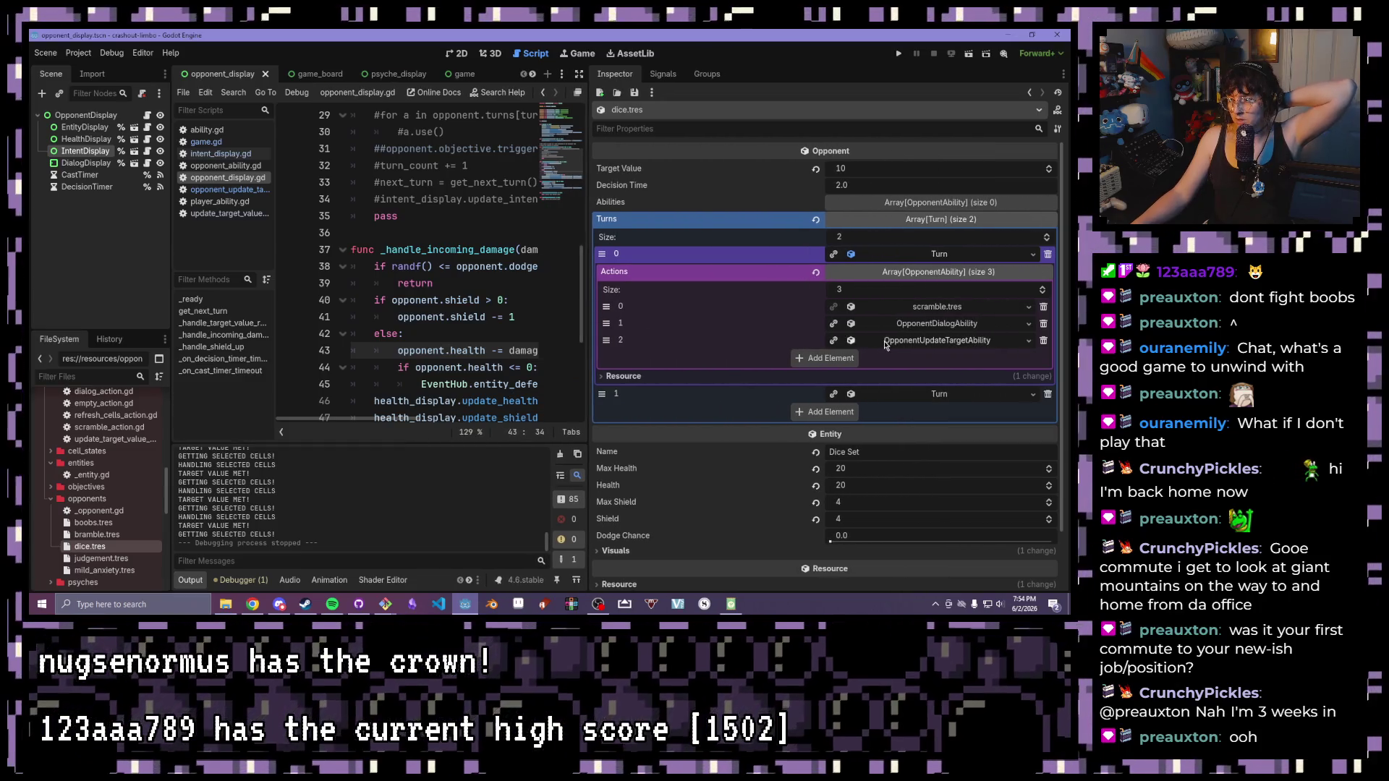
pyautogui.click(927, 323)
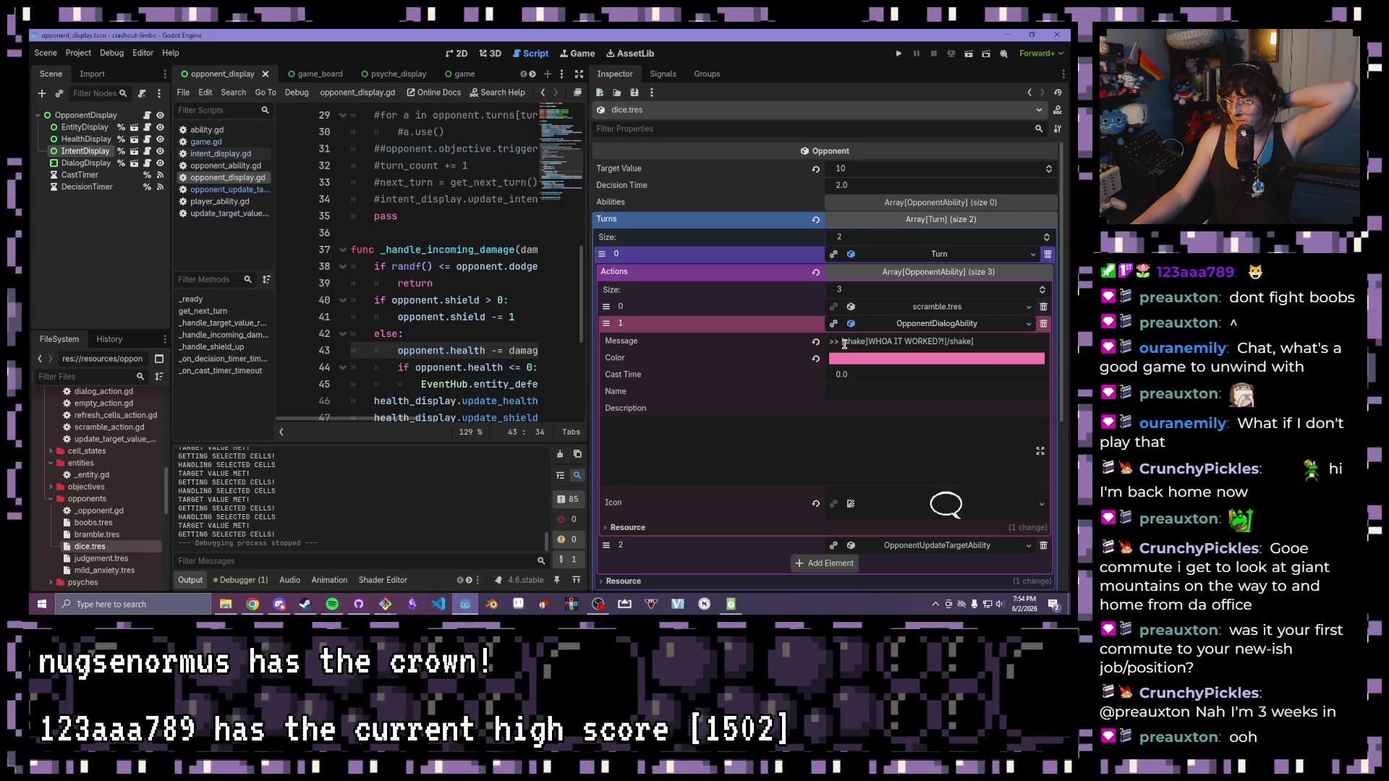
pyautogui.press('BackSpace')
pyautogui.press('BackSpace')
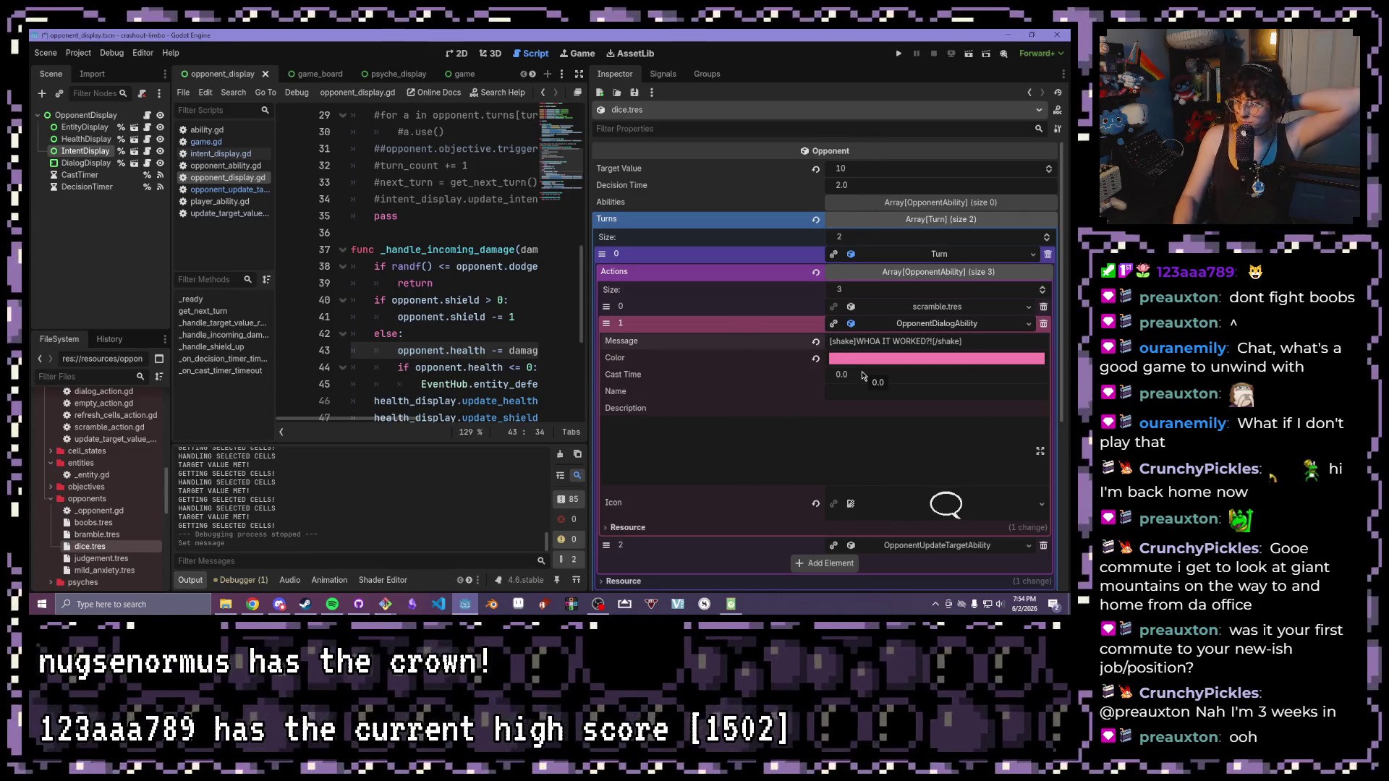
pyautogui.hotkey('ctrl', 's')
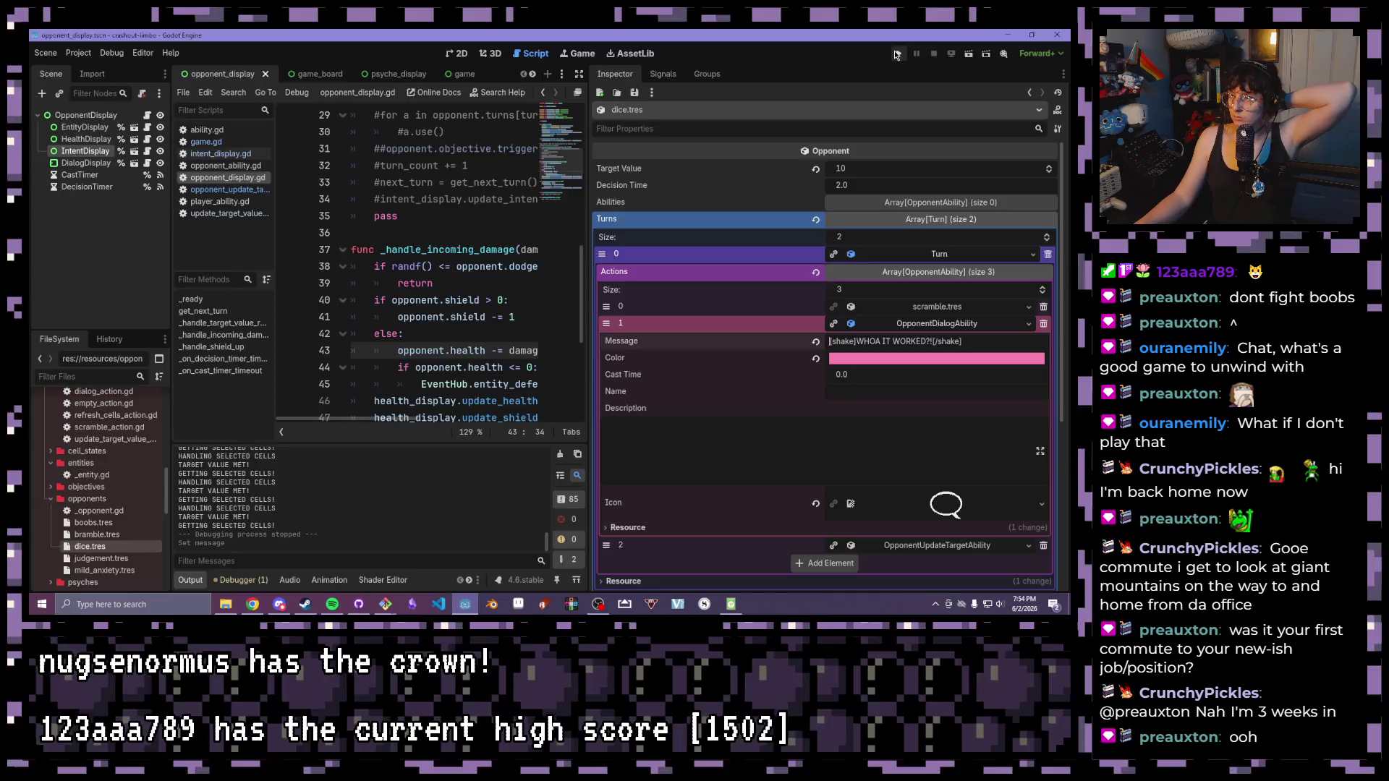
pyautogui.click(897, 55)
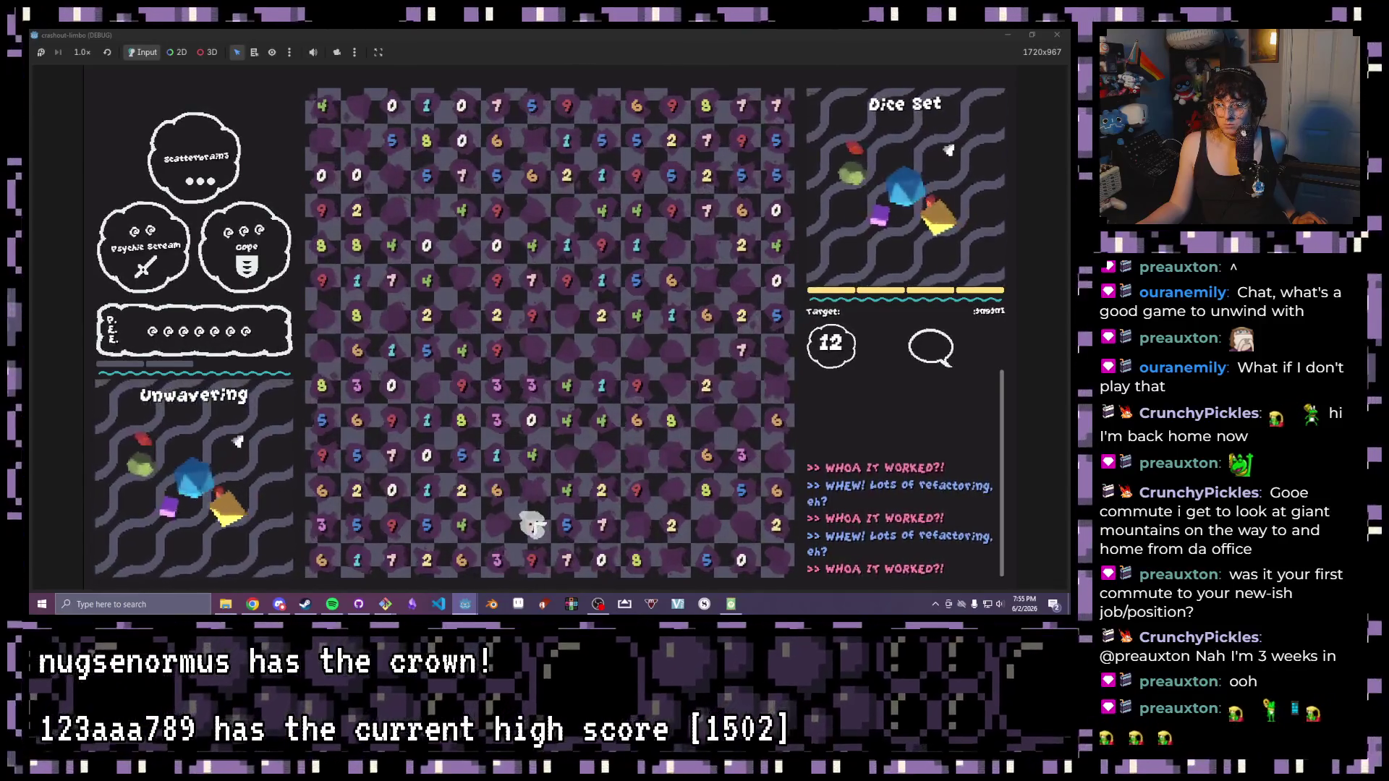
# - Clear groups meeting targets 12 and 15 across the opponent's turns, then close the game
pyautogui.click(566, 524)
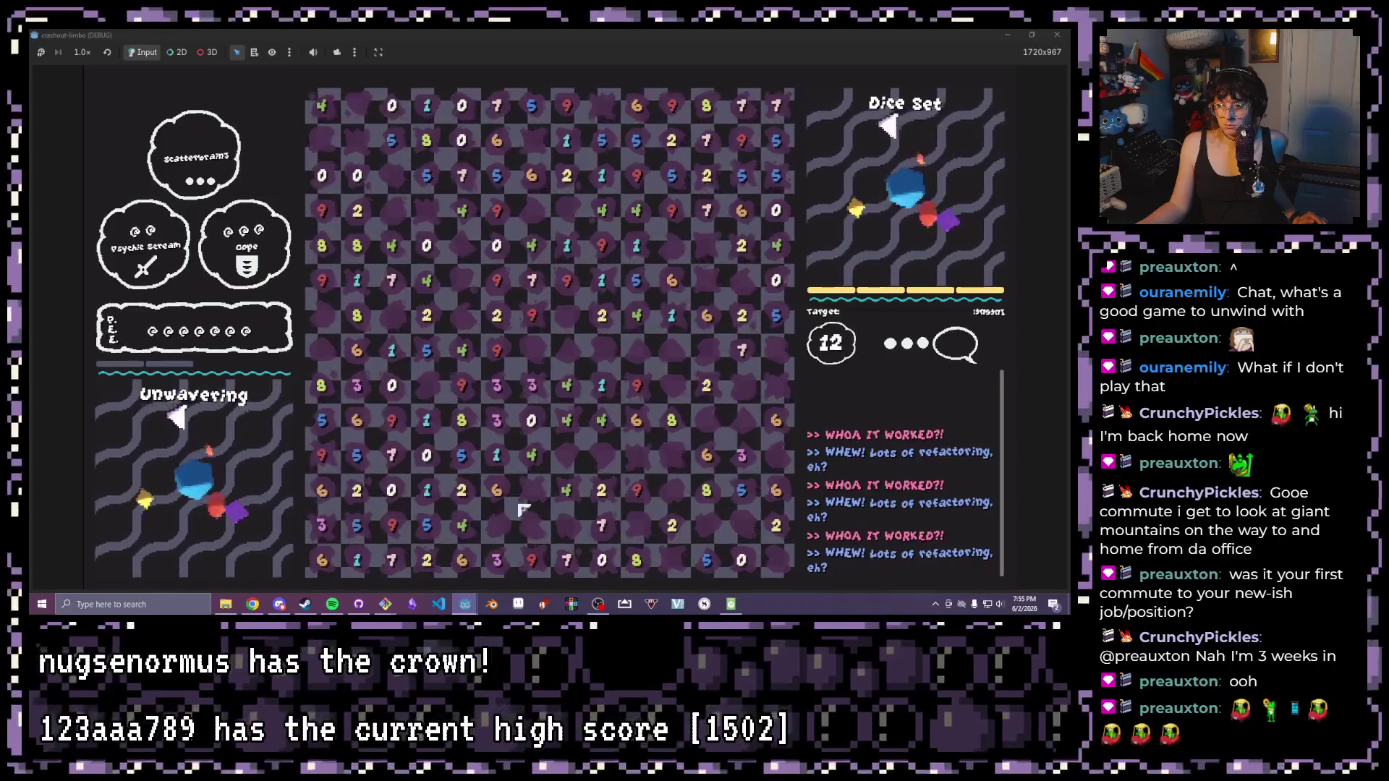
pyautogui.click(567, 420)
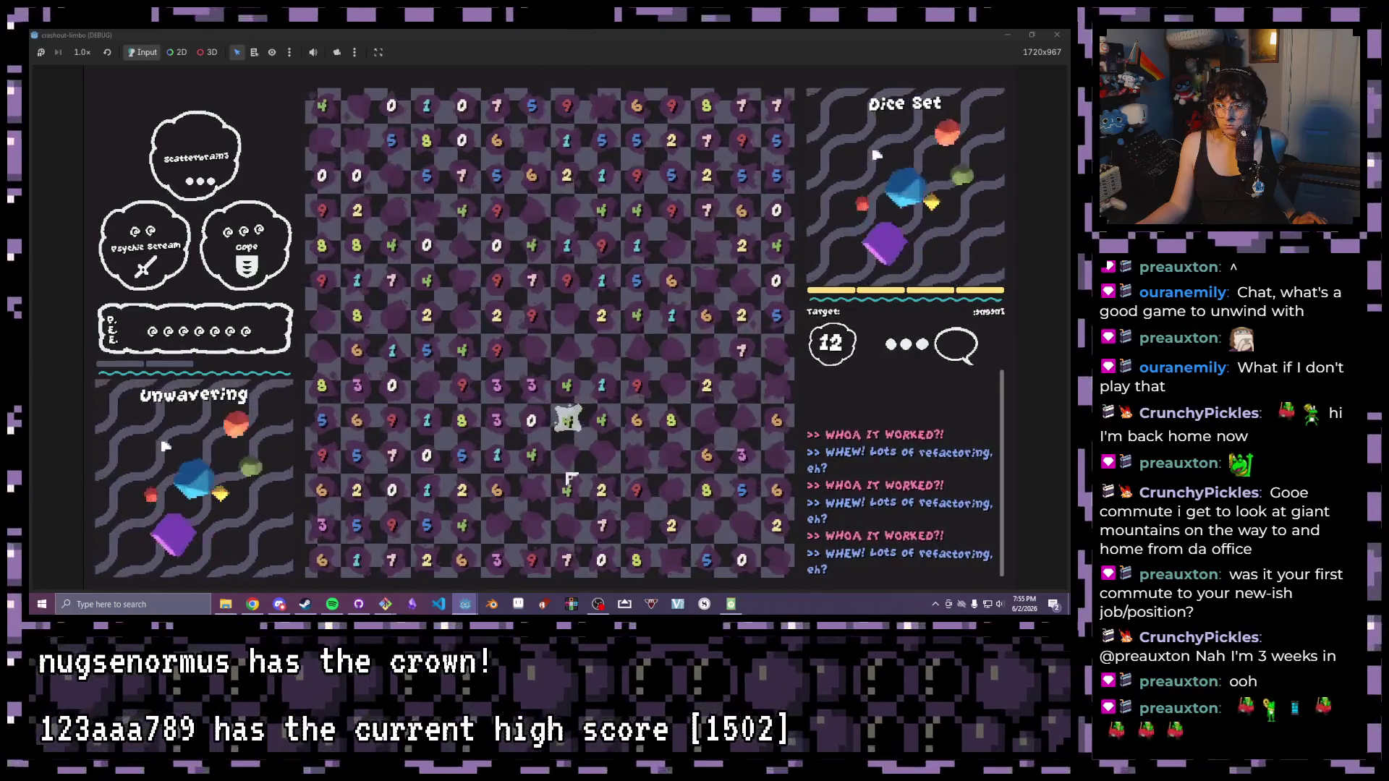
pyautogui.click(462, 550)
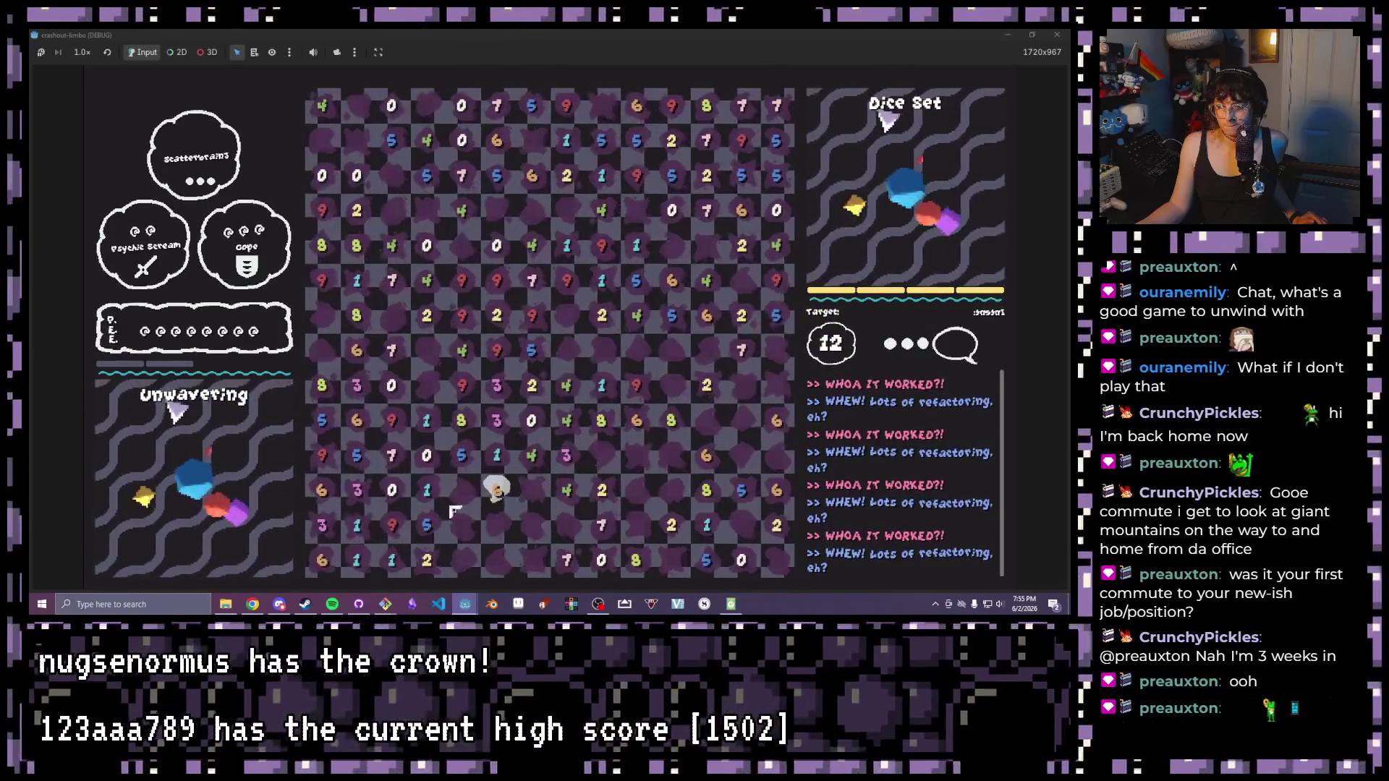
pyautogui.click(366, 566)
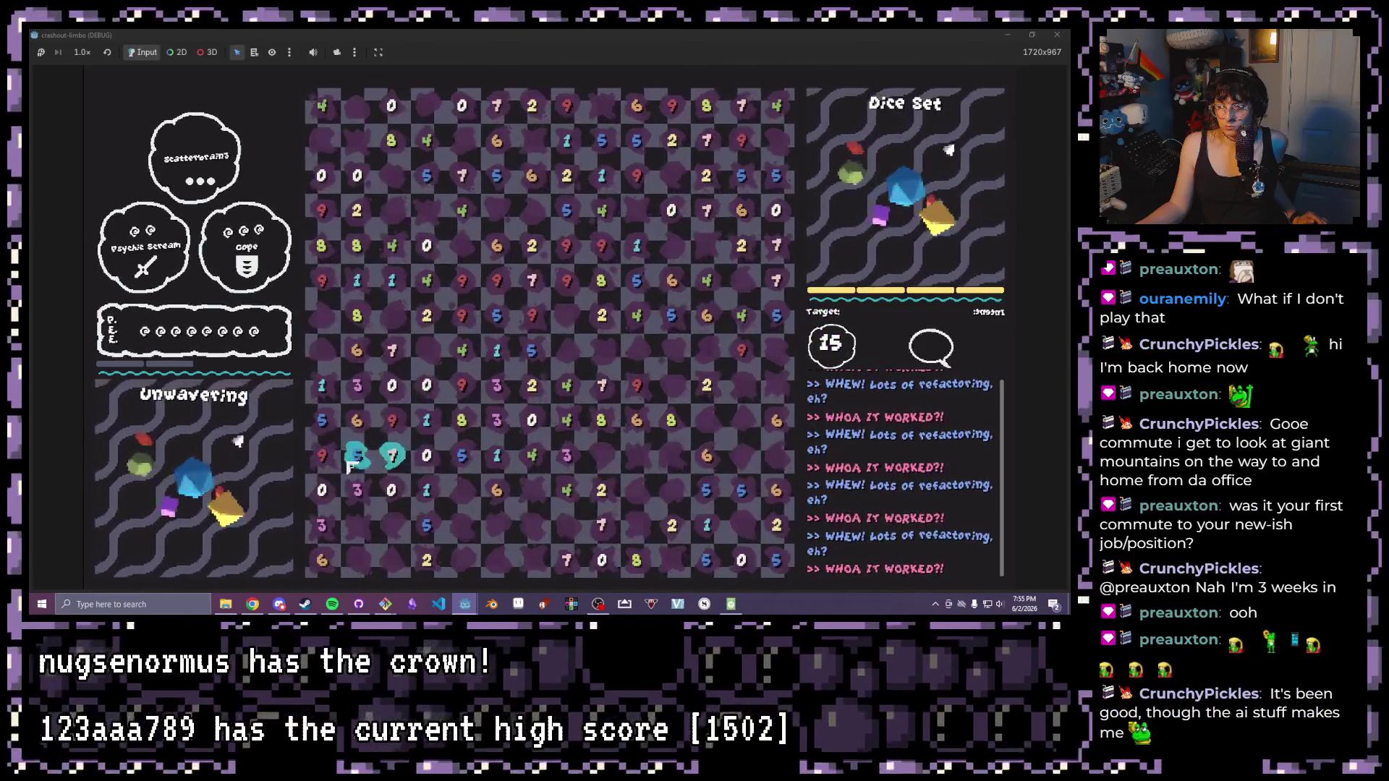
pyautogui.click(387, 460)
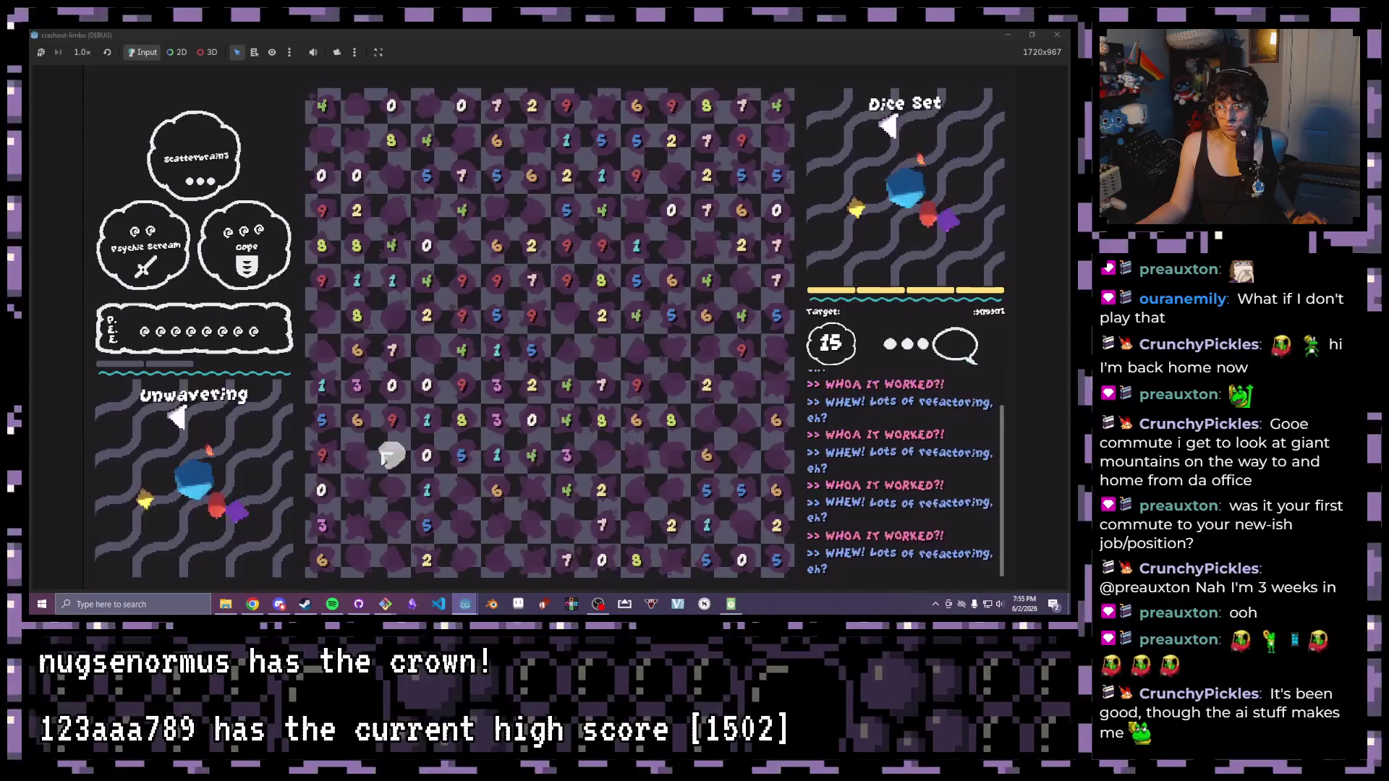
pyautogui.click(497, 463)
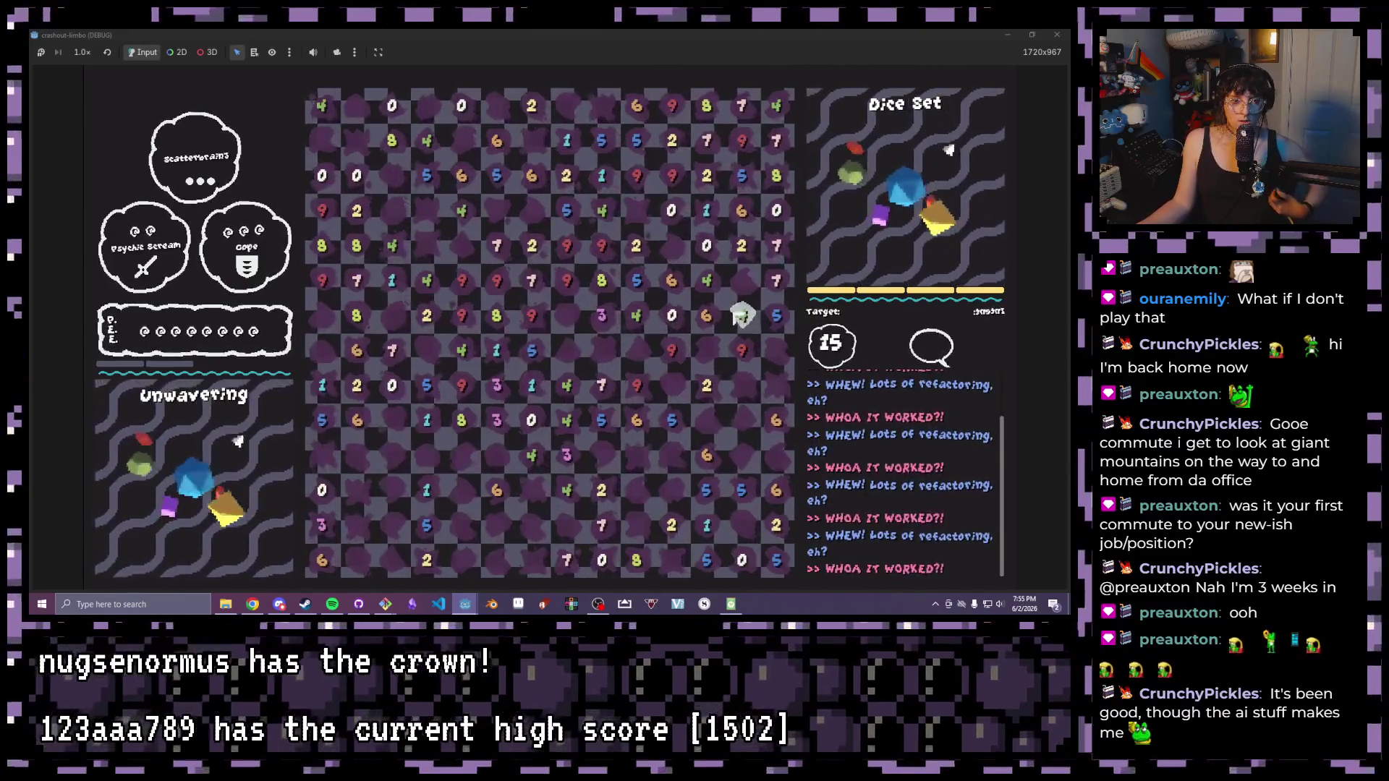
pyautogui.click(1070, 33)
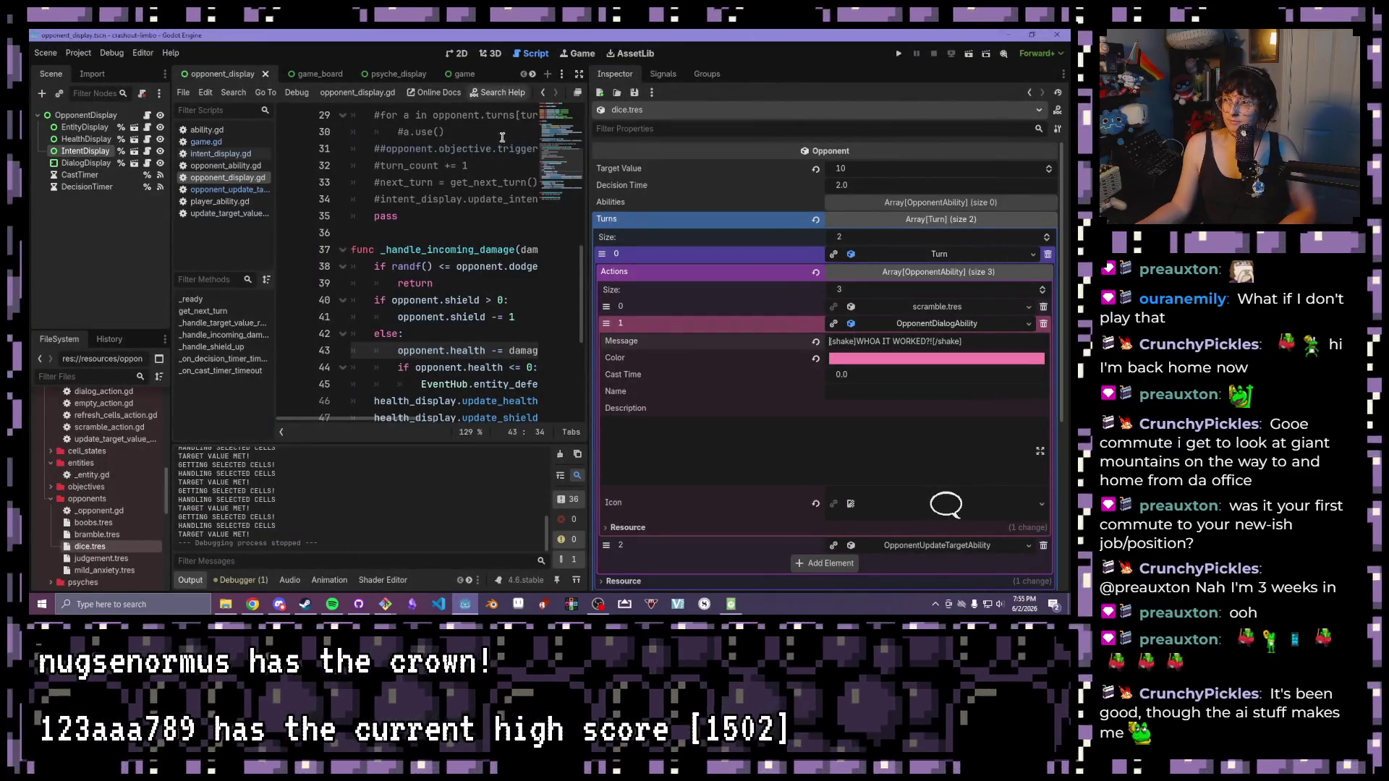
# - Widen the script editor back to full width and place the caret at line 41
pyautogui.moveTo(674, 207); pyautogui.dragTo(858, 209)
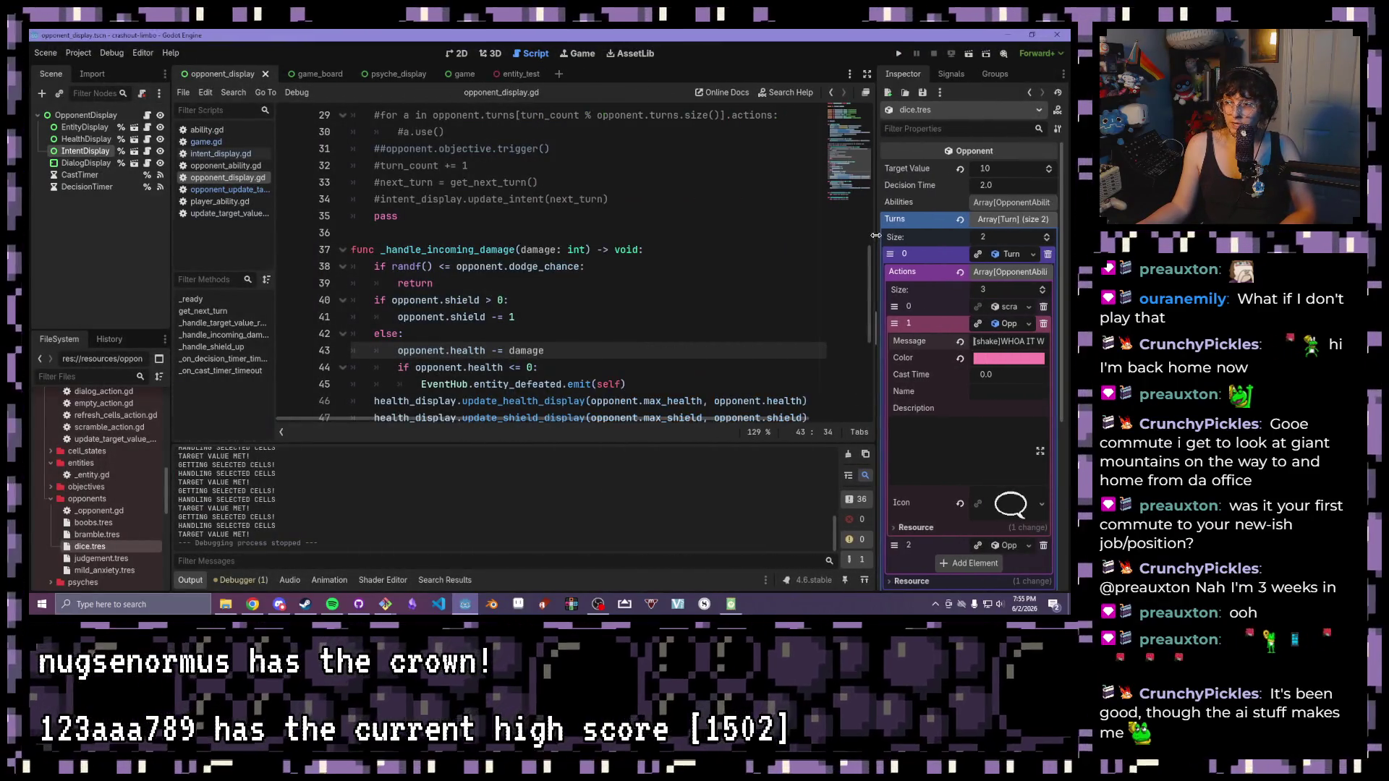
pyautogui.click(688, 315)
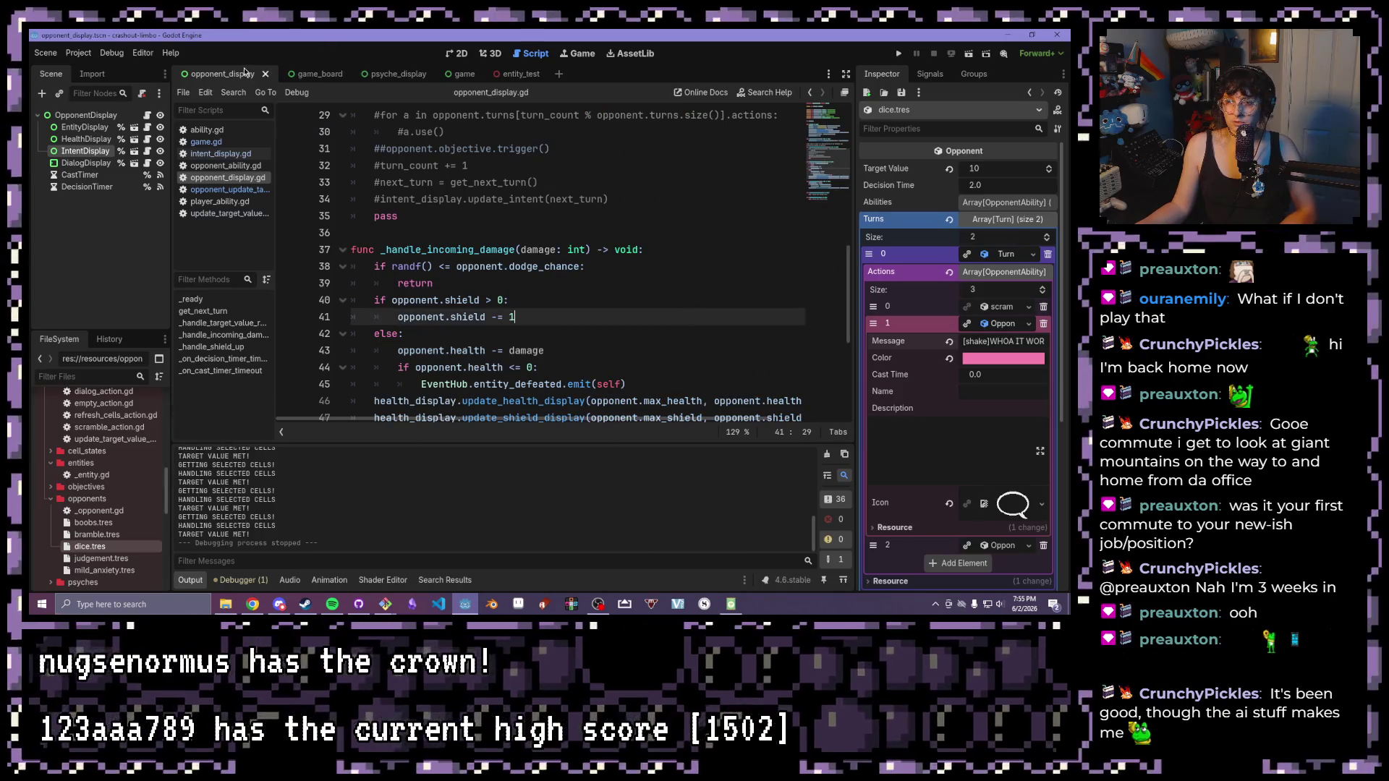